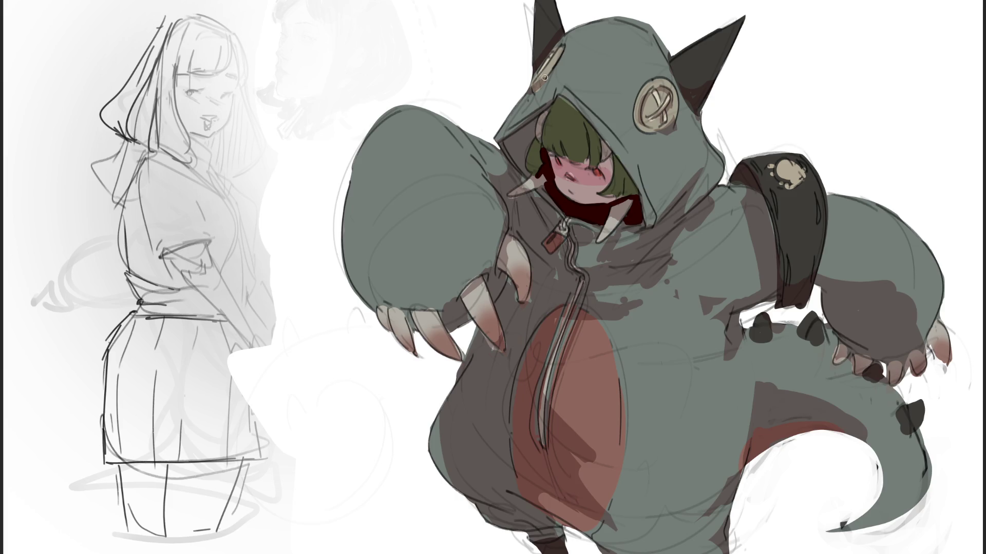
Shade the hood interior and upper shoulder strap dark red, then undo and shrink the brush.
mouse_move(537, 124)
left_mouse_down()
mouse_move(527, 173)
mouse_move(509, 142)
mouse_move(517, 157)
mouse_move(524, 127)
left_mouse_up()
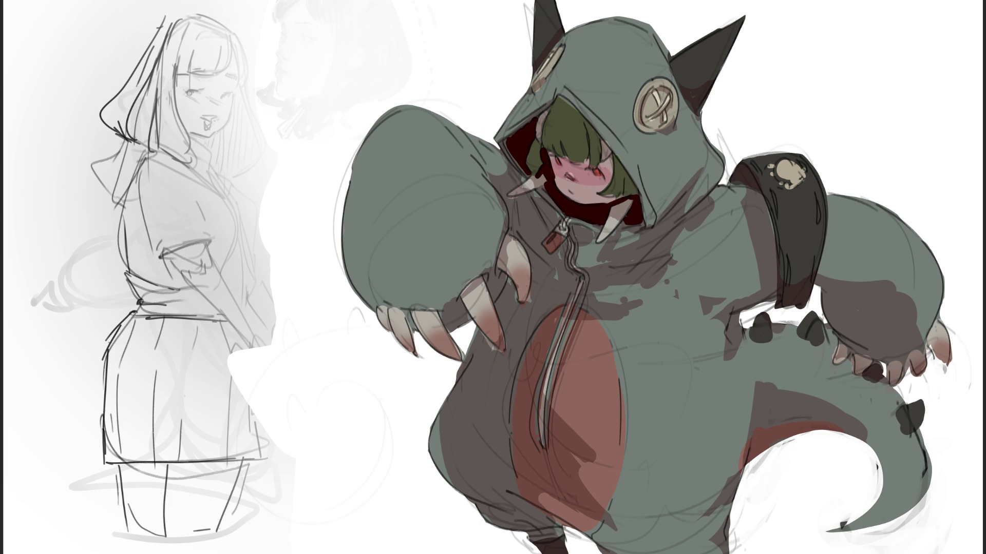
mouse_move(743, 168)
left_mouse_down()
mouse_move(752, 184)
mouse_move(737, 180)
left_mouse_up()
key("ctrl+z")
key("ctrl+z")
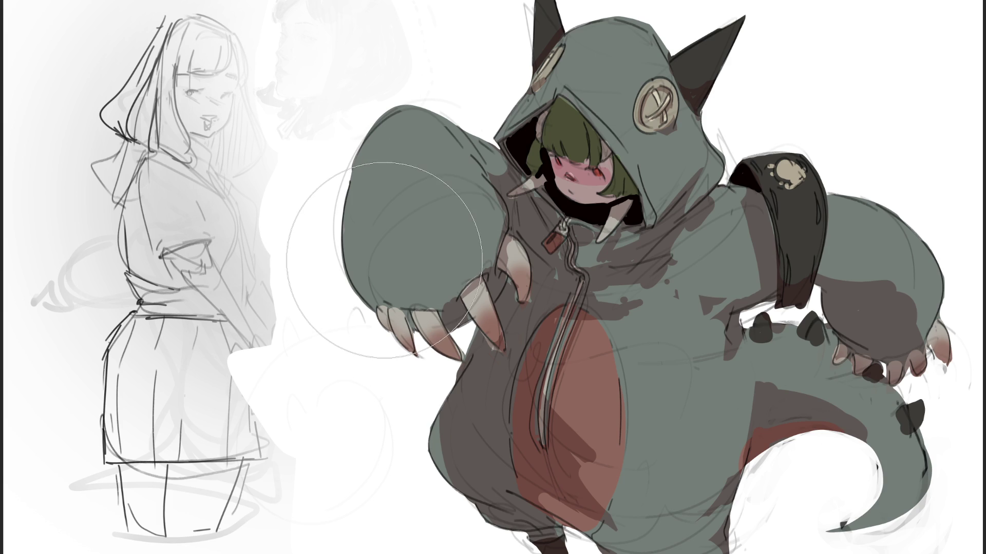
key("bracketleft")
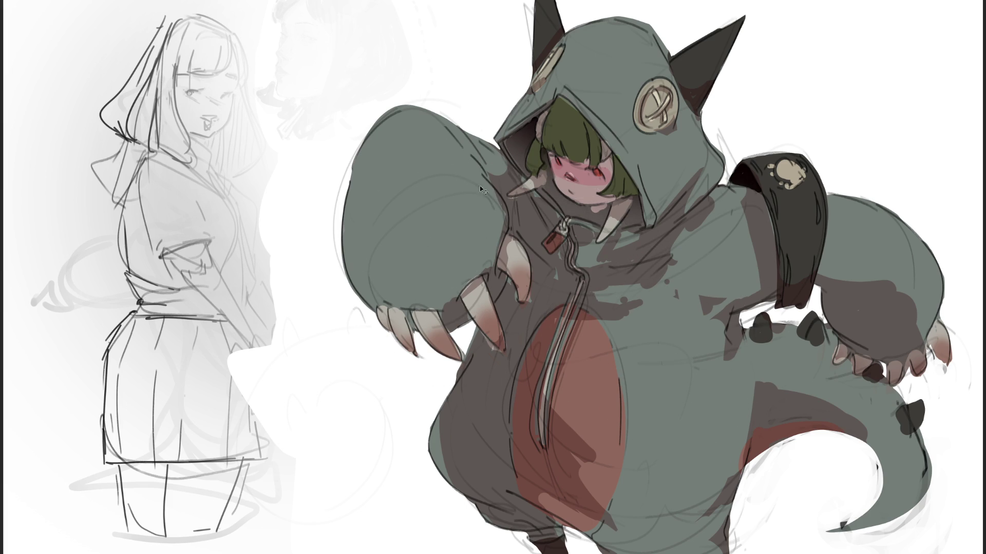
Paint black shadow under the chin and beside the strap top, then tint the upper body green.
left_click_drag(605, 205, 544, 200)
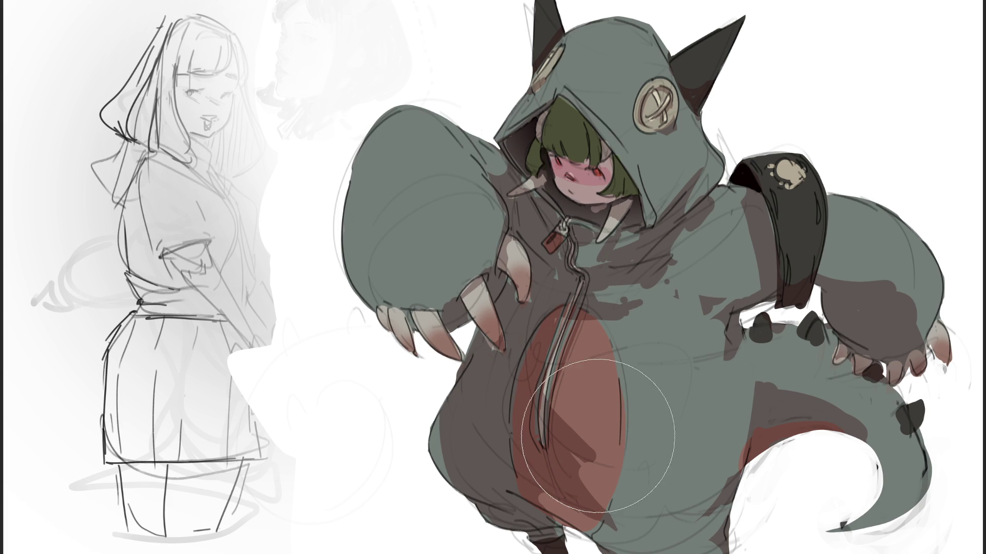
left_click_drag(755, 265, 747, 241)
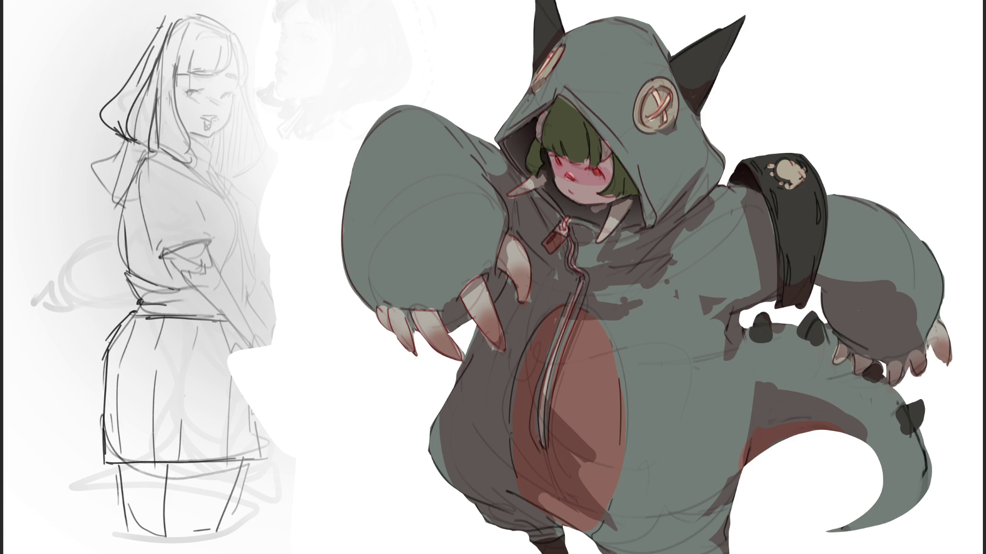
mouse_move(627, 87)
left_mouse_down()
mouse_move(430, 109)
mouse_move(902, 198)
mouse_move(543, 126)
mouse_move(378, 177)
left_mouse_up()
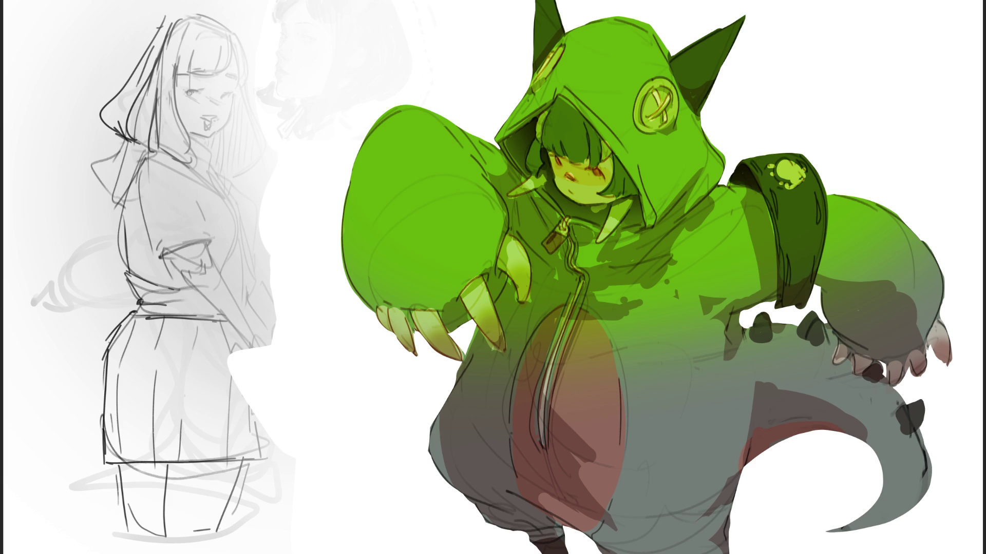
Zoom out, try a red-orange Hue/Saturation shift on the tint, and undo it.
key("ctrl+minus")
key("ctrl+minus")
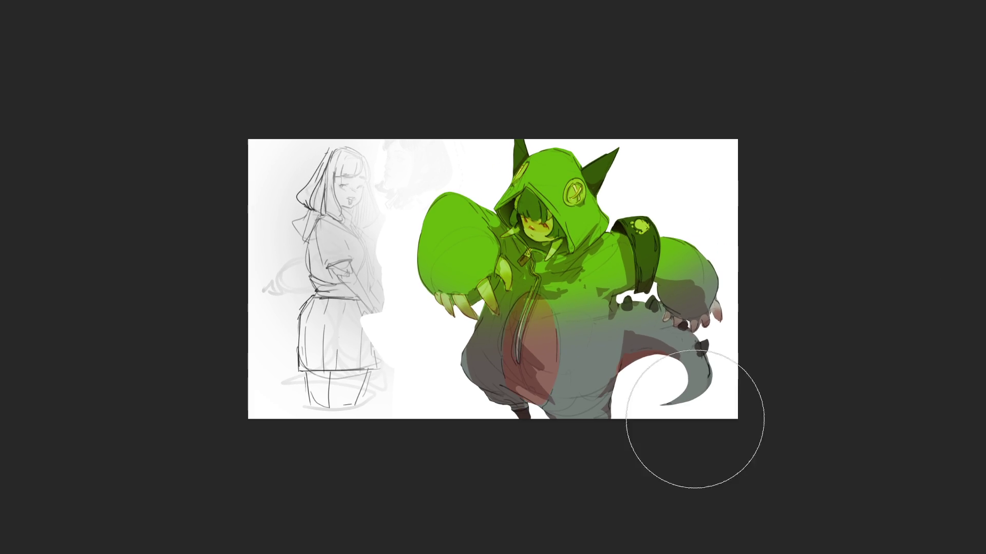
key("ctrl+u")
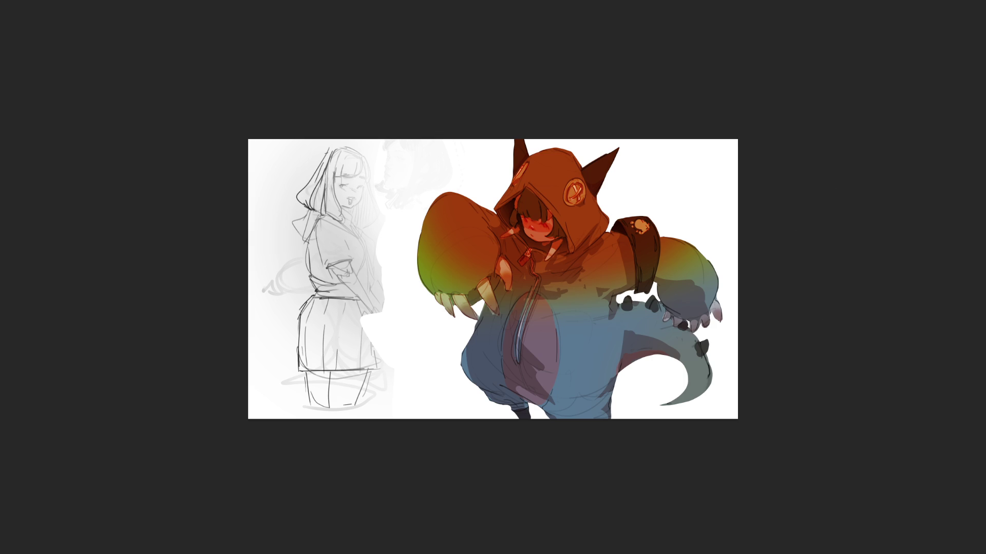
key("ctrl+z")
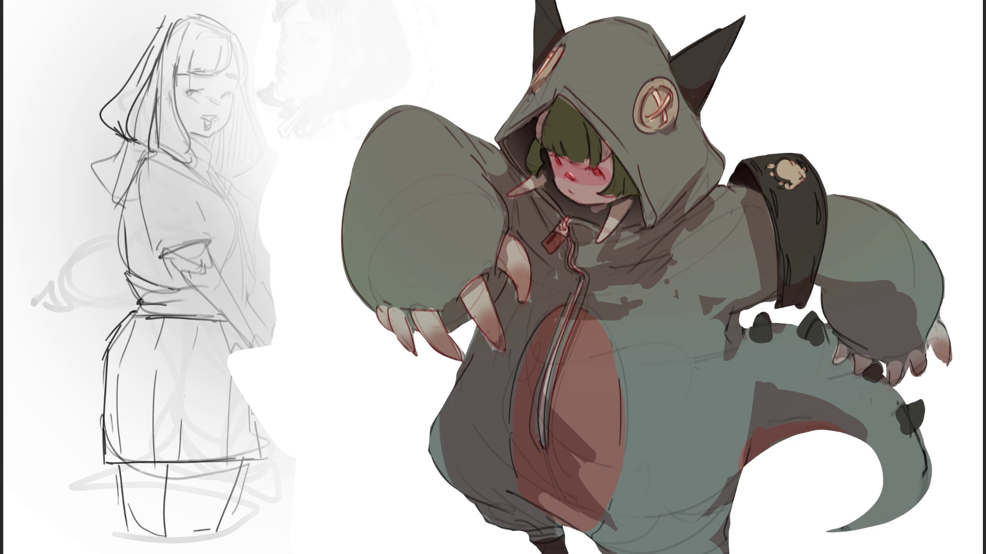
With a smaller brush, add highlight dots in both eyes and light-blue highlights along the bangs.
key("bracketleft")
key("bracketleft")
key("bracketleft")
key("bracketleft")
left_click(596, 174)
left_click(558, 164)
left_click_drag(544, 143, 580, 159)
mouse_move(575, 157)
left_mouse_down()
mouse_move(570, 141)
mouse_move(580, 154)
left_mouse_up()
key("ctrl+z")
Add a lighter green hair highlight and repaint the face and cheeks lighter pink.
mouse_move(561, 135)
left_mouse_down()
mouse_move(548, 145)
mouse_move(596, 157)
mouse_move(582, 163)
left_mouse_up()
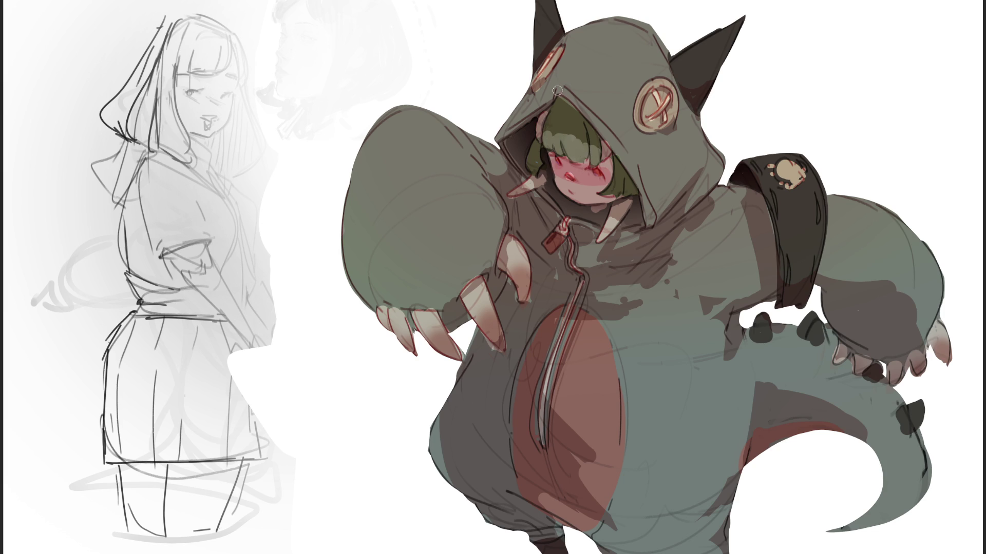
mouse_move(565, 115)
left_mouse_down()
mouse_move(606, 115)
mouse_move(575, 116)
mouse_move(590, 115)
left_mouse_up()
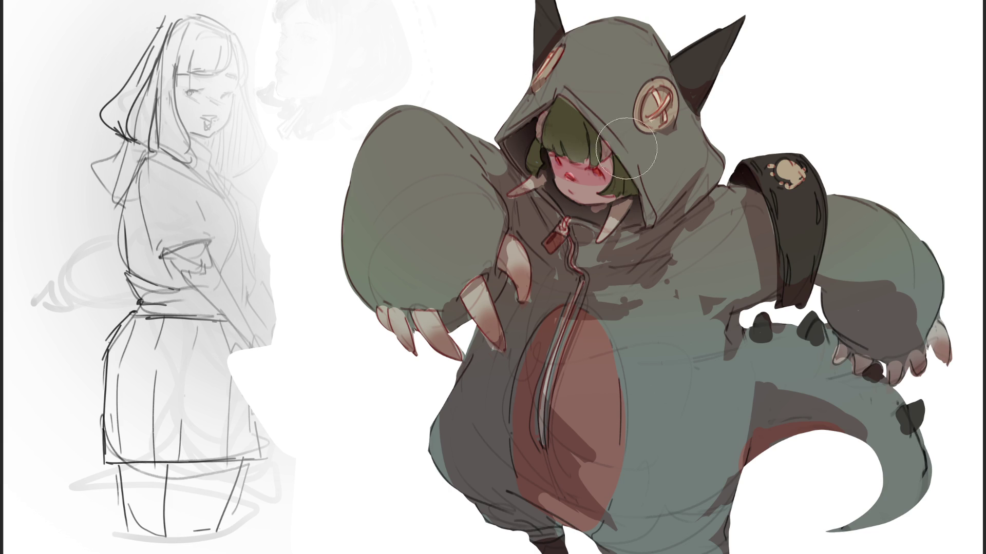
key("e")
key("bracketright")
mouse_move(551, 157)
left_mouse_down()
mouse_move(570, 195)
mouse_move(599, 179)
mouse_move(586, 197)
mouse_move(606, 190)
mouse_move(565, 164)
mouse_move(569, 200)
mouse_move(603, 203)
mouse_move(572, 206)
left_mouse_up()
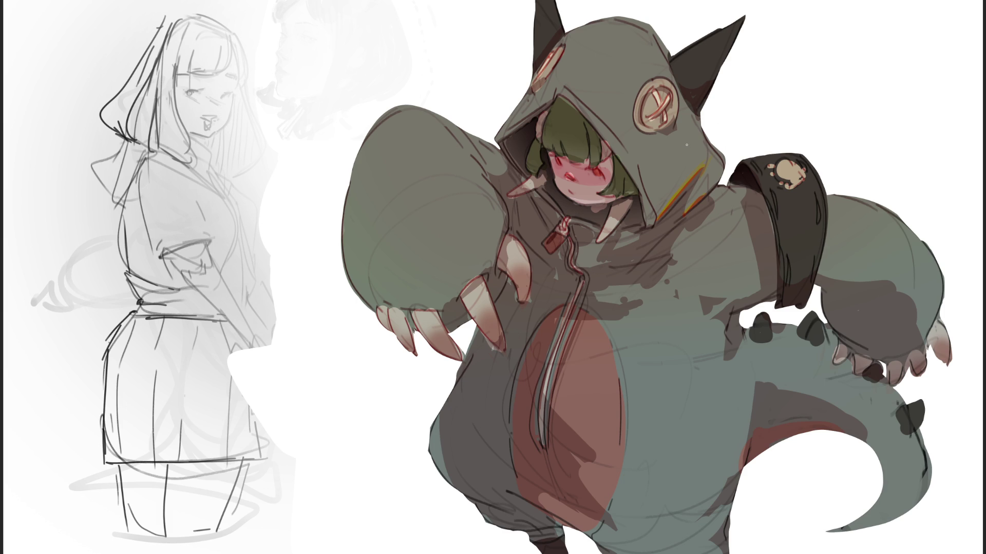
Paint green-orange rim light along the armband, sleeve, chest, hood edge, horn tips and torso.
left_click_drag(739, 199, 756, 281)
mouse_move(818, 273)
left_mouse_down()
mouse_move(889, 280)
mouse_move(921, 333)
left_mouse_up()
mouse_move(585, 262)
left_mouse_down()
mouse_move(611, 258)
mouse_move(606, 216)
left_mouse_up()
left_click_drag(534, 182, 533, 194)
left_click_drag(607, 218, 617, 229)
mouse_move(594, 291)
left_mouse_down()
mouse_move(663, 278)
mouse_move(700, 230)
mouse_move(688, 255)
mouse_move(598, 298)
mouse_move(632, 312)
mouse_move(579, 319)
left_mouse_up()
Add red highlights on the zipper and belly, green-red tail edges, and orange accents on hood, paw and claw.
mouse_move(554, 390)
left_mouse_down()
mouse_move(598, 454)
mouse_move(592, 493)
mouse_move(615, 528)
left_mouse_up()
left_click_drag(542, 494, 552, 511)
left_click_drag(710, 506, 729, 474)
left_click(766, 386)
left_click_drag(760, 378, 872, 431)
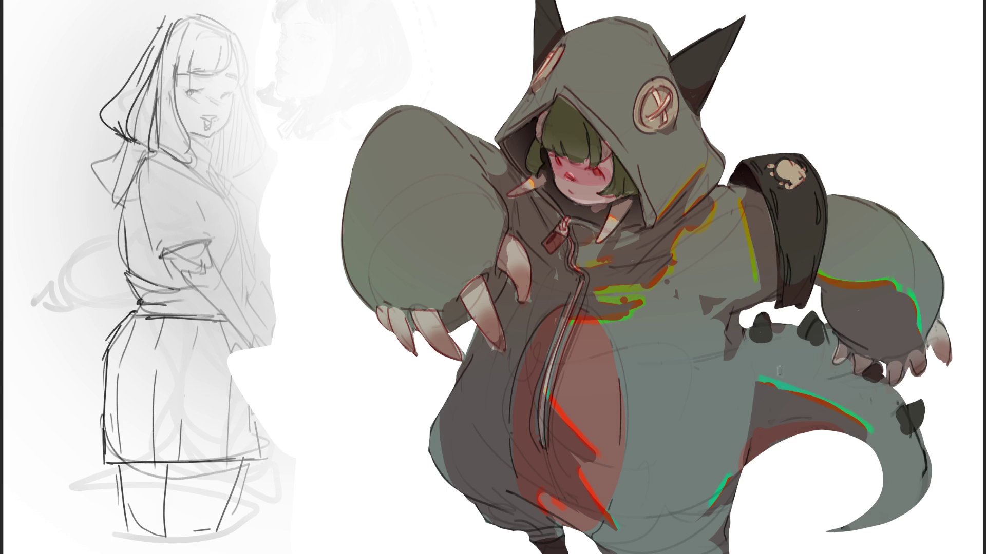
left_click_drag(486, 175, 500, 157)
mouse_move(477, 270)
left_mouse_down()
mouse_move(491, 264)
mouse_move(446, 316)
left_mouse_up()
left_click_drag(507, 257, 511, 239)
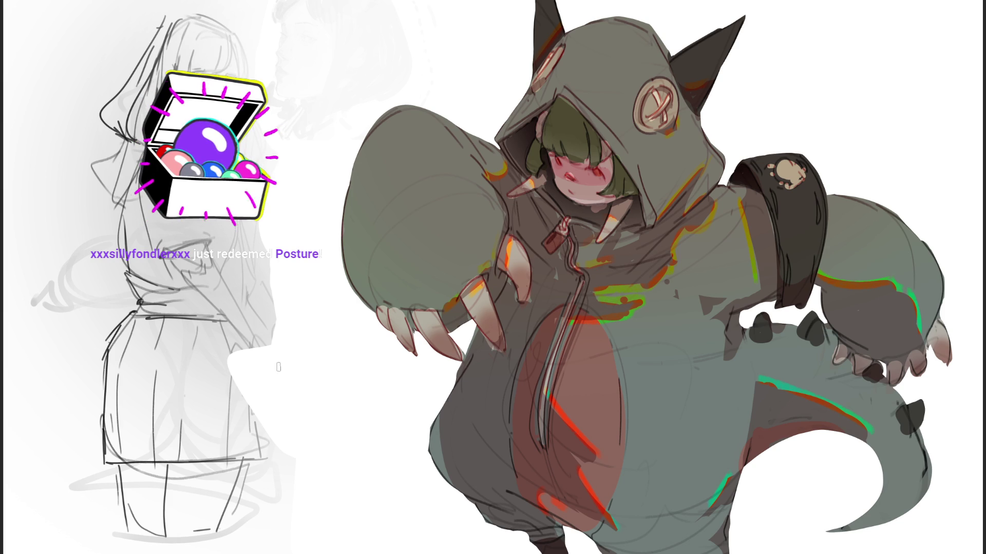
Flip the canvas horizontally with the M shortcut to check the drawing.
key("m")
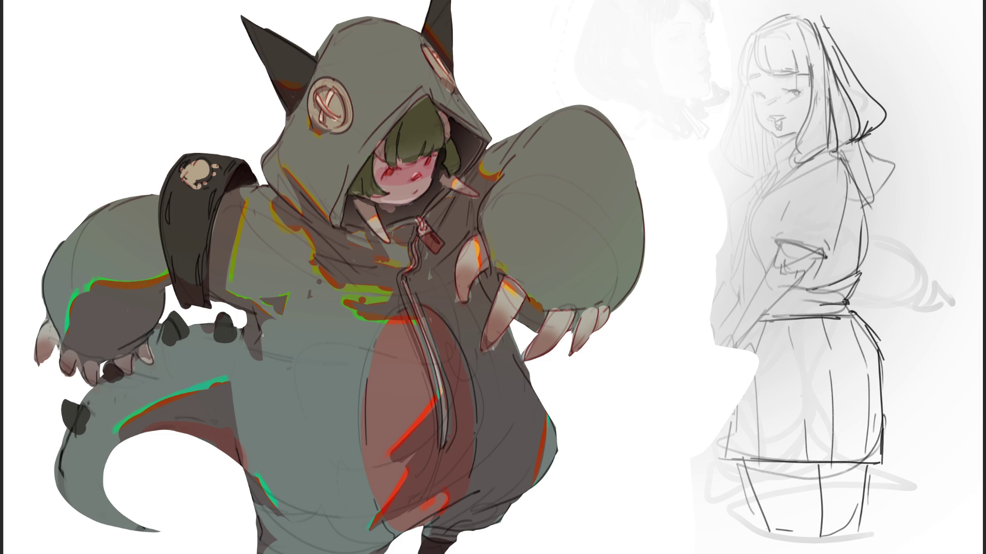
Add thin teal strokes on the left arm and lower tail, and outline the left ear's top edge.
left_click_drag(264, 360, 261, 333)
left_click_drag(263, 516, 277, 545)
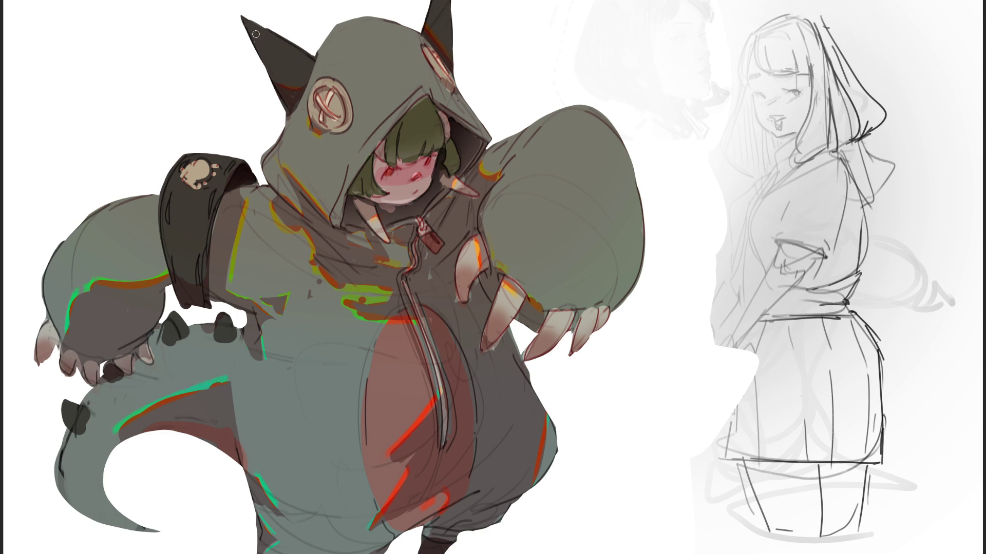
mouse_move(313, 52)
left_mouse_down()
mouse_move(276, 21)
mouse_move(245, 16)
left_mouse_up()
left_click_drag(312, 53, 241, 12)
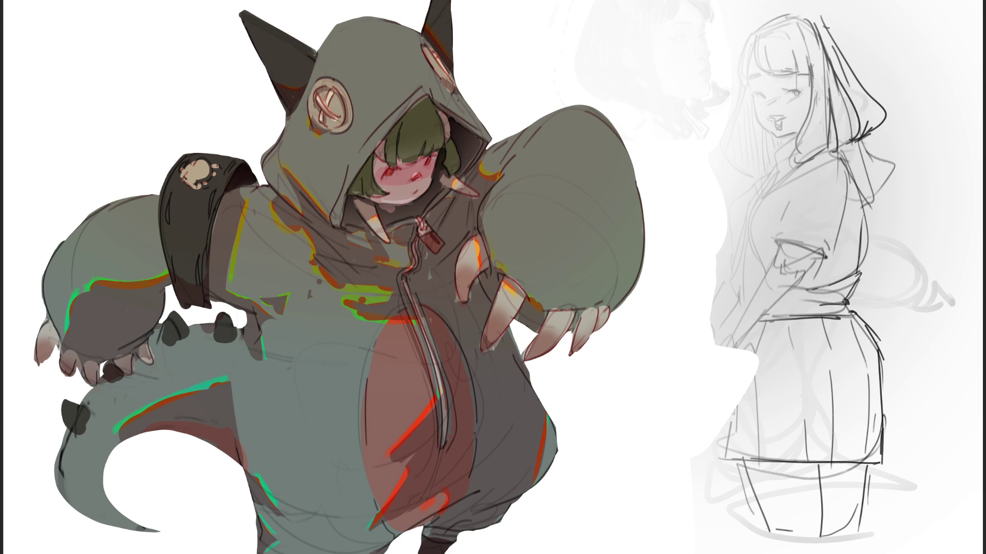
left_click_drag(242, 11, 315, 55)
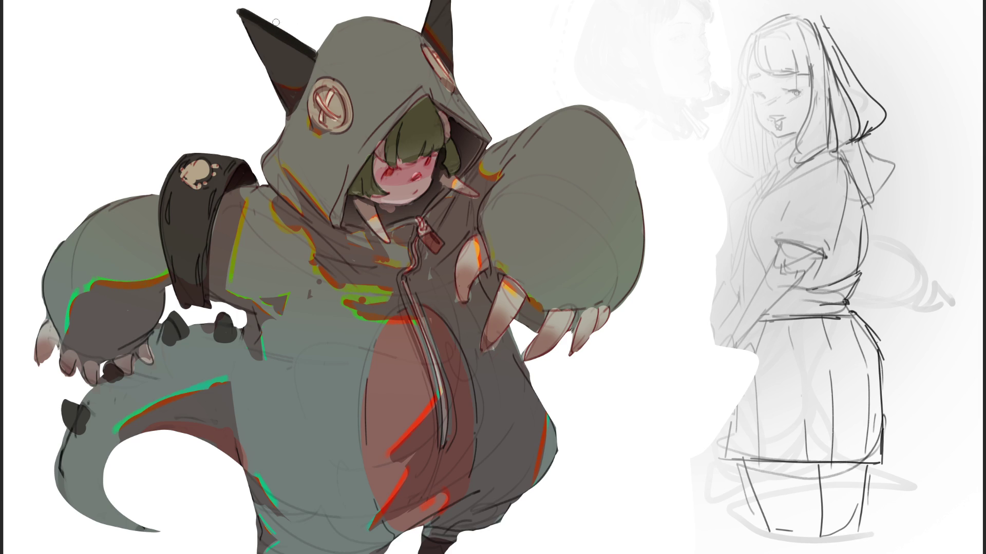
mouse_move(313, 50)
left_mouse_down()
mouse_move(239, 7)
mouse_move(282, 105)
left_mouse_up()
Redraw the left ear's outline darker, smoother and thicker, undoing rough attempts.
key("ctrl+z")
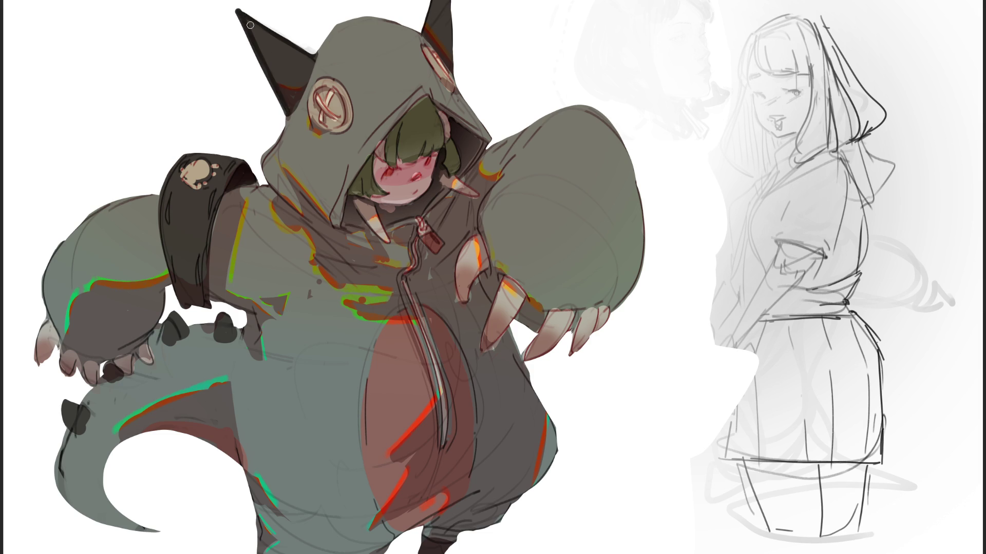
left_click_drag(235, 10, 282, 105)
key("ctrl+z")
left_click_drag(237, 11, 283, 116)
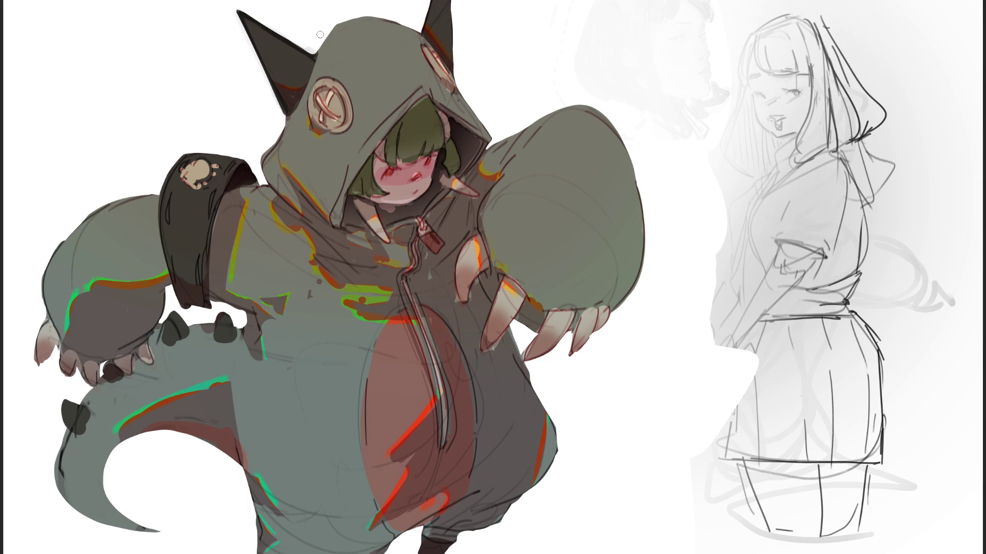
Darken the right ear's outer outline, undoing strokes that don't fit.
mouse_move(423, 31)
left_mouse_down()
mouse_move(431, 1)
mouse_move(450, 80)
left_mouse_up()
key("ctrl+z")
mouse_move(454, 2)
left_mouse_down()
mouse_move(451, 80)
mouse_move(453, 6)
left_mouse_up()
key("ctrl+z")
Remove a stray dark mark on the face and shade the right side of the hair.
left_click_drag(398, 143, 399, 163)
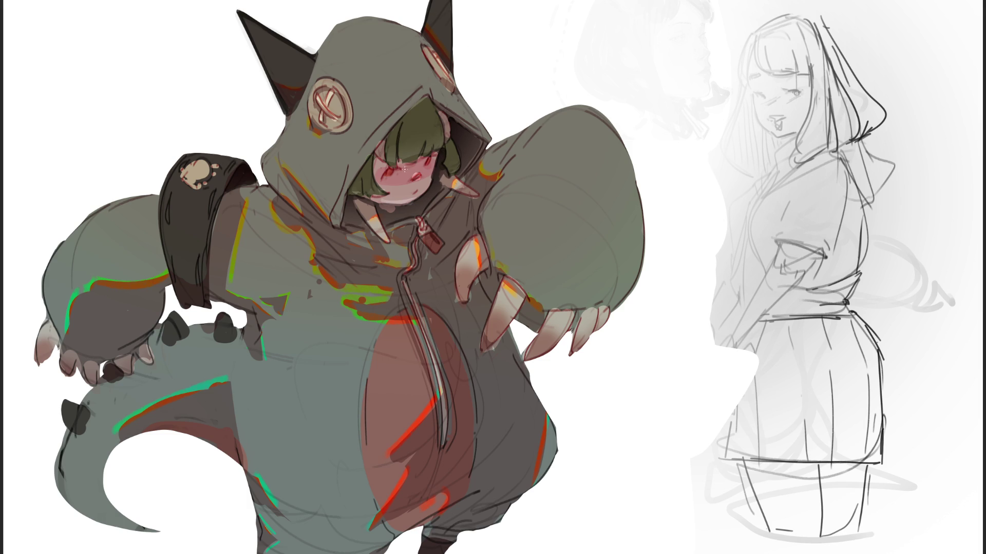
key("ctrl+z")
left_click_drag(435, 109, 445, 135)
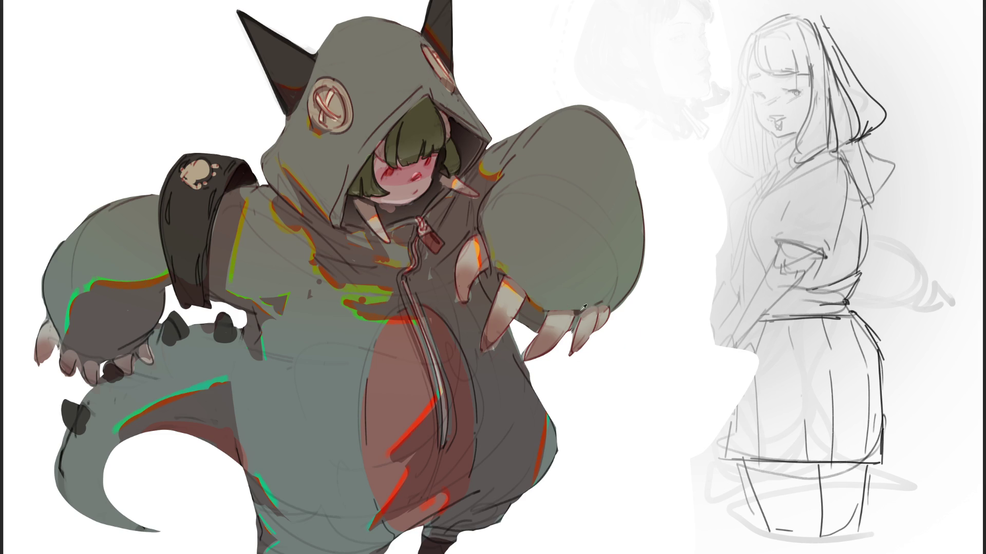
Dab a dark accent on the claw knuckle.
left_click(598, 307)
Try lightening the ear tip beside the face, undo it, and shade under the chin.
left_click_drag(473, 179, 464, 185)
key("ctrl+z")
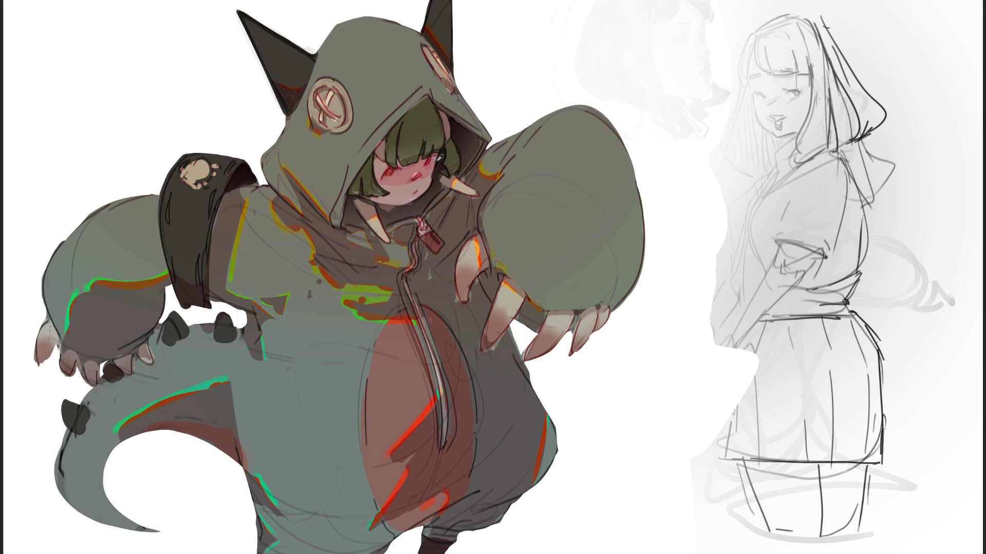
left_click_drag(382, 206, 391, 213)
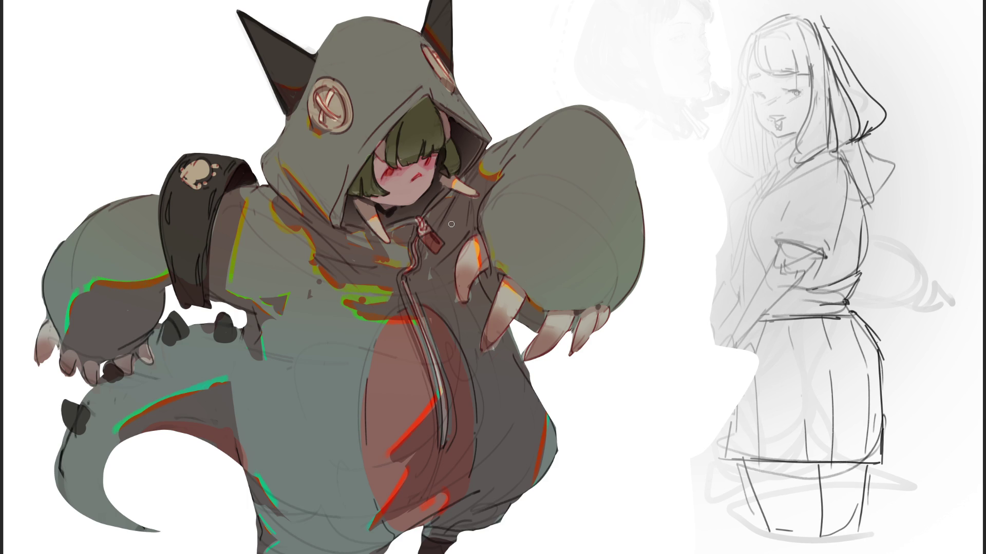
Add a pink touch below the mouth and small dark strokes around both eyes.
left_click_drag(415, 193, 417, 200)
left_click_drag(393, 164, 380, 177)
left_click_drag(431, 154, 428, 160)
Paint over the eye's white highlight, then add light strokes on the sleeve badge and strap edge.
left_click(390, 173)
left_click(436, 93, "ctrl")
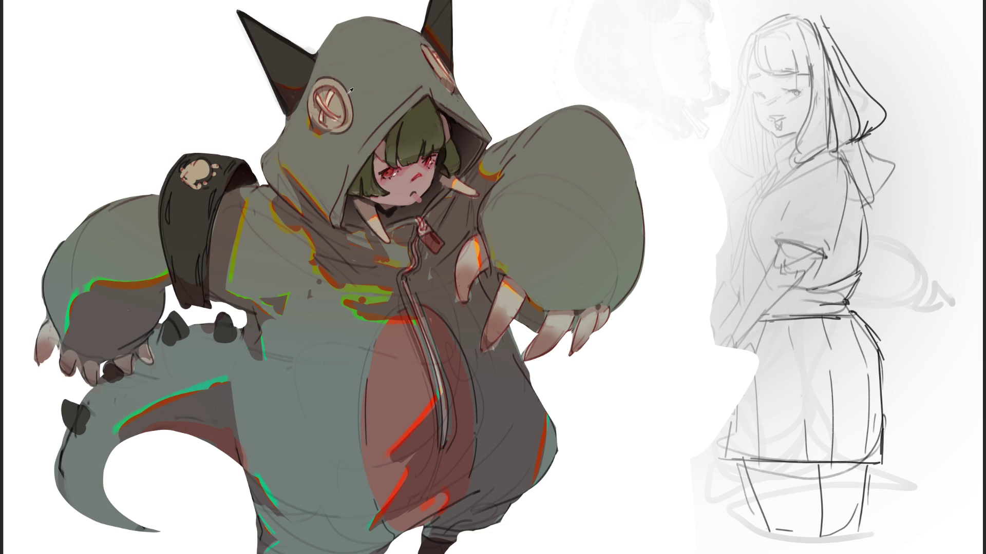
left_click_drag(187, 183, 208, 161)
left_click_drag(172, 203, 169, 225)
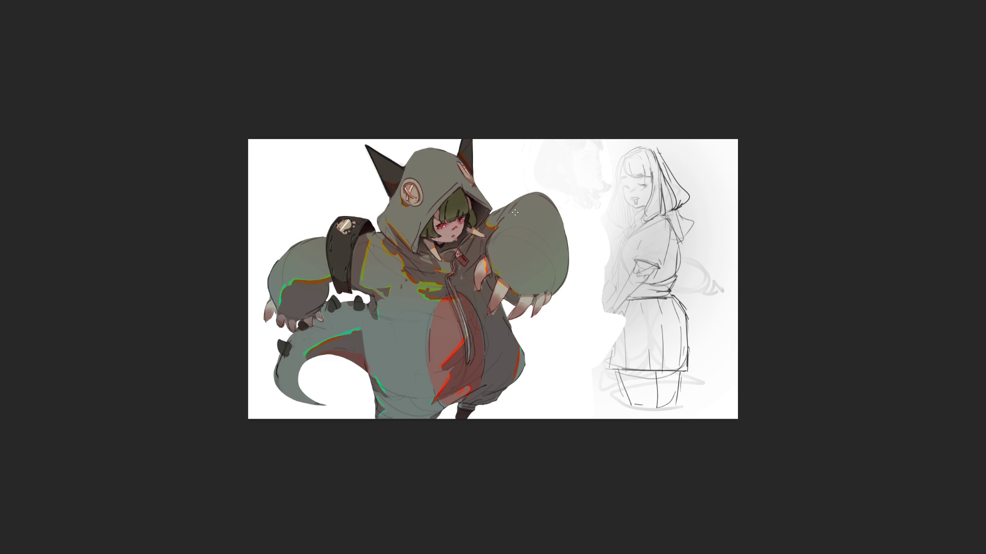
Add a small dark mark by the eye and a touch of blush under the eyes.
left_click_drag(469, 217, 463, 224)
left_click_drag(455, 226, 453, 219)
key("ctrl+z")
key("ctrl+shift+z")
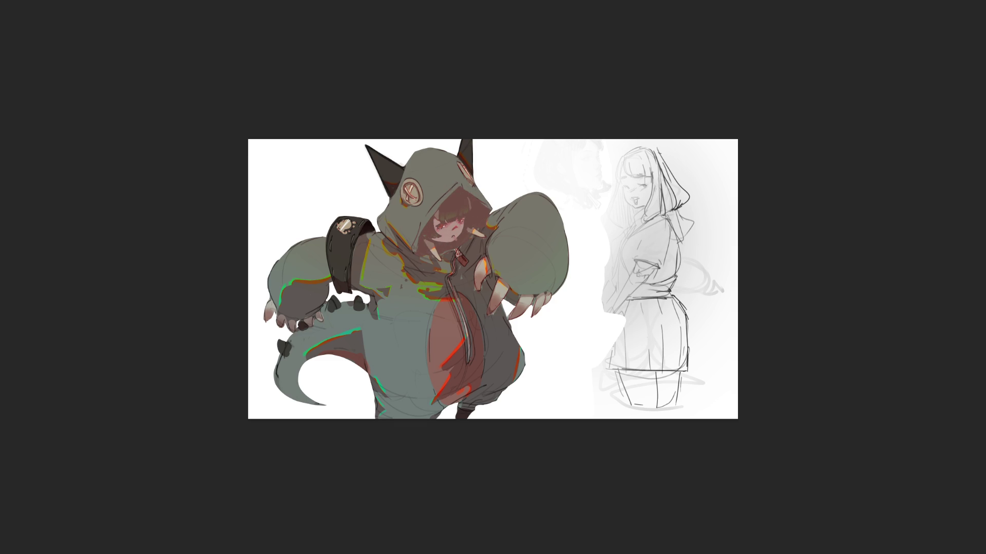
Paint dark green hair strands over the face and turn the black armband dark brown.
mouse_move(454, 192)
left_mouse_down()
mouse_move(434, 233)
mouse_move(461, 224)
left_mouse_up()
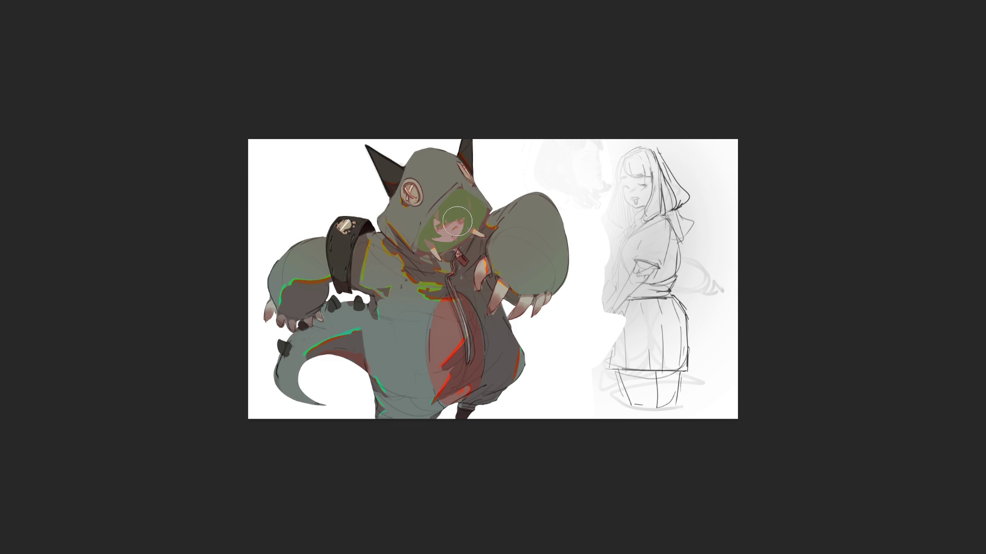
key("ctrl+z")
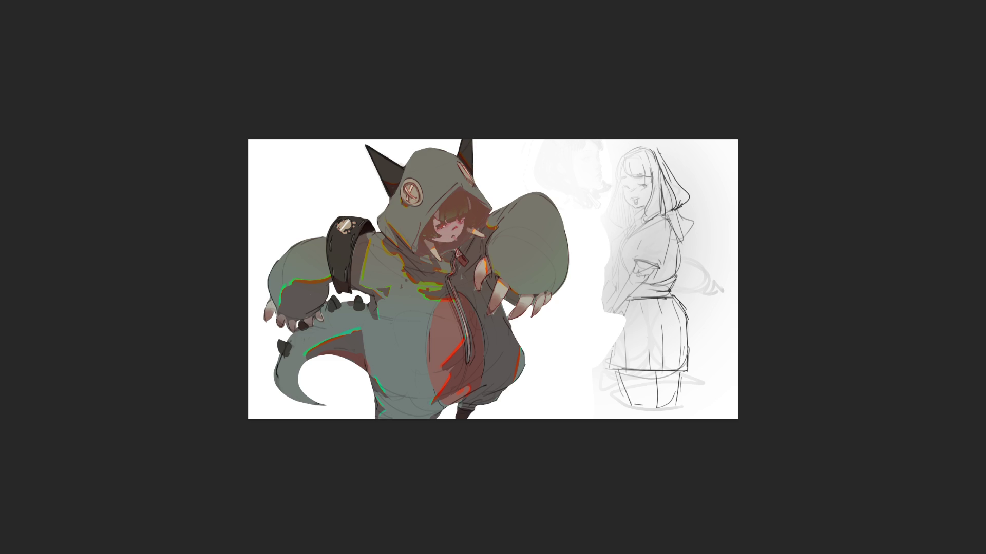
left_click_drag(441, 224, 473, 210)
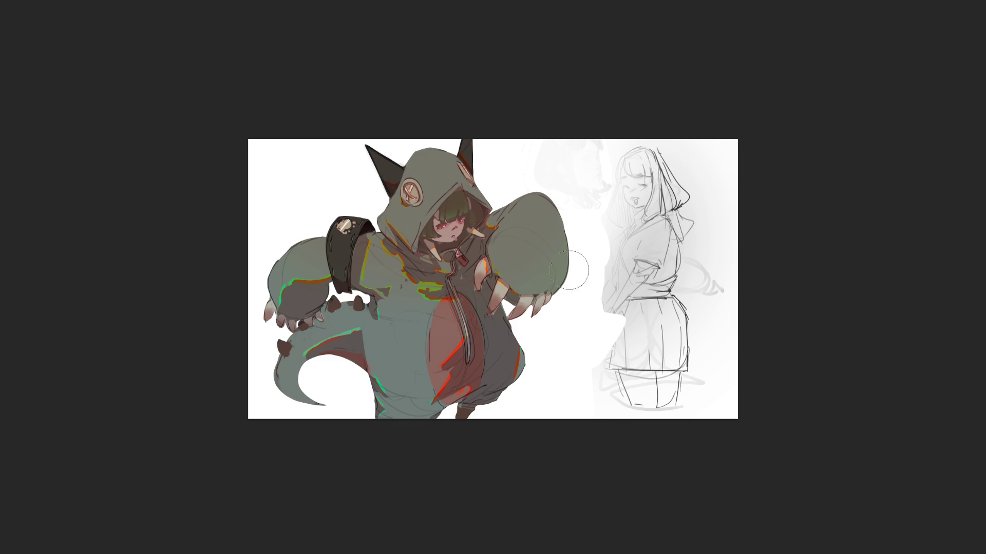
left_click_drag(473, 144, 264, 385)
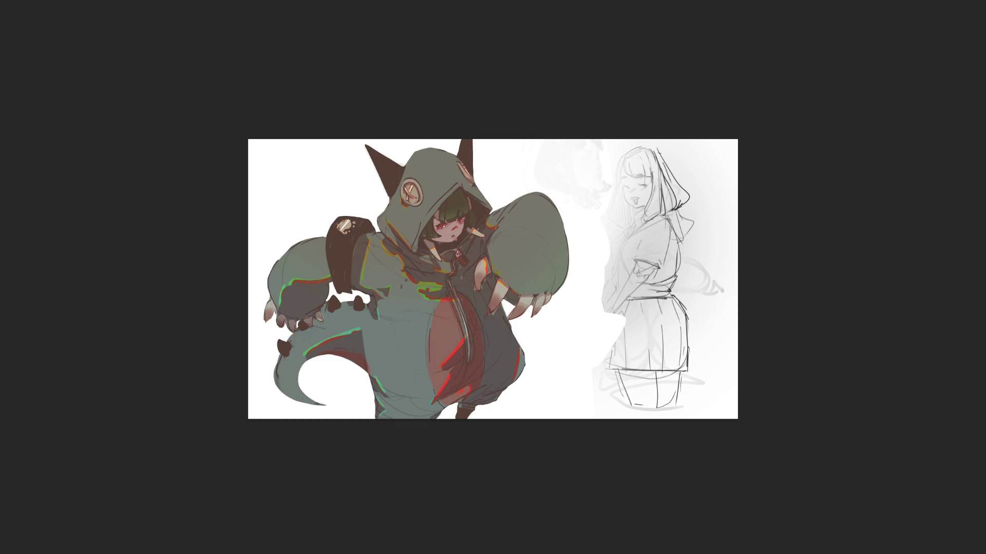
key("bracketleft")
key("bracketleft")
key("bracketleft")
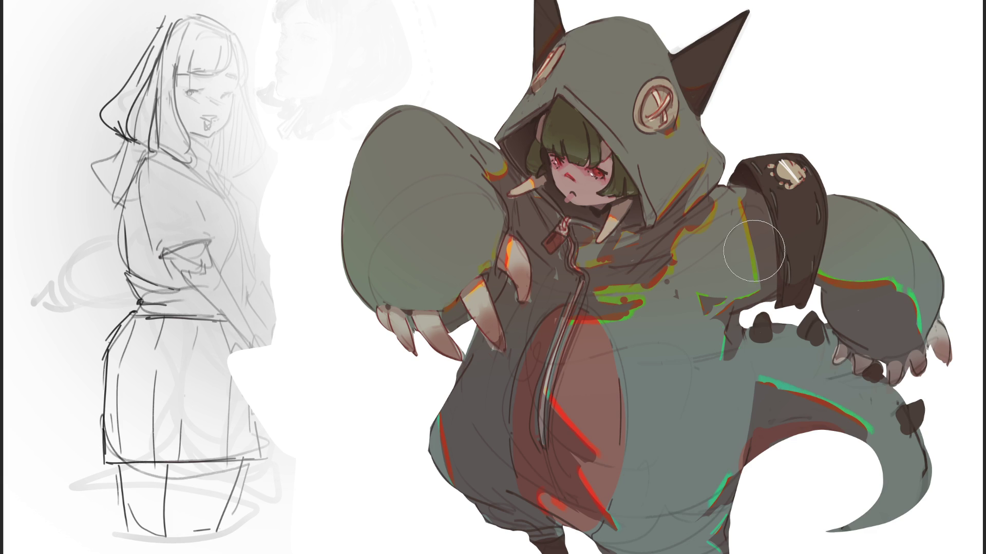
Add bright touches around the left eye and repaint the mouth with a small dark stroke.
key("bracketright")
key("bracketright")
key("bracketright")
key("bracketleft")
key("bracketleft")
key("bracketleft")
left_click_drag(545, 155, 560, 191)
left_click(577, 189, "alt")
left_click_drag(569, 192, 581, 193)
Darken the hair and hood shadow, paint out the grey smudge, and lengthen the reddish-brown zipper tag.
left_click_drag(539, 117, 511, 143)
mouse_move(555, 106)
left_mouse_down()
mouse_move(590, 133)
mouse_move(531, 126)
mouse_move(593, 154)
mouse_move(532, 144)
mouse_move(590, 170)
mouse_move(578, 126)
mouse_move(634, 191)
mouse_move(574, 131)
mouse_move(524, 149)
mouse_move(519, 138)
mouse_move(555, 93)
left_mouse_up()
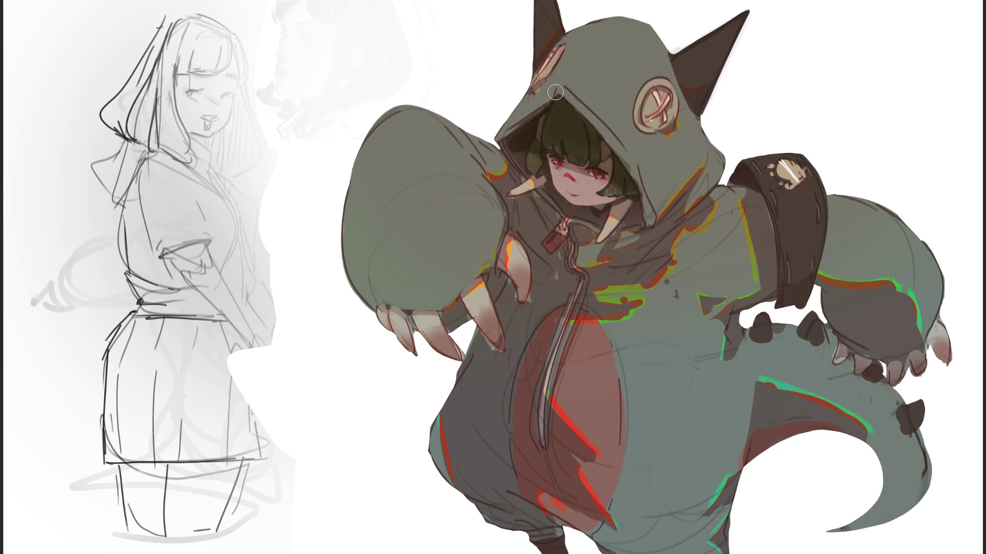
key("bracketright")
key("bracketleft")
key("bracketleft")
key("bracketleft")
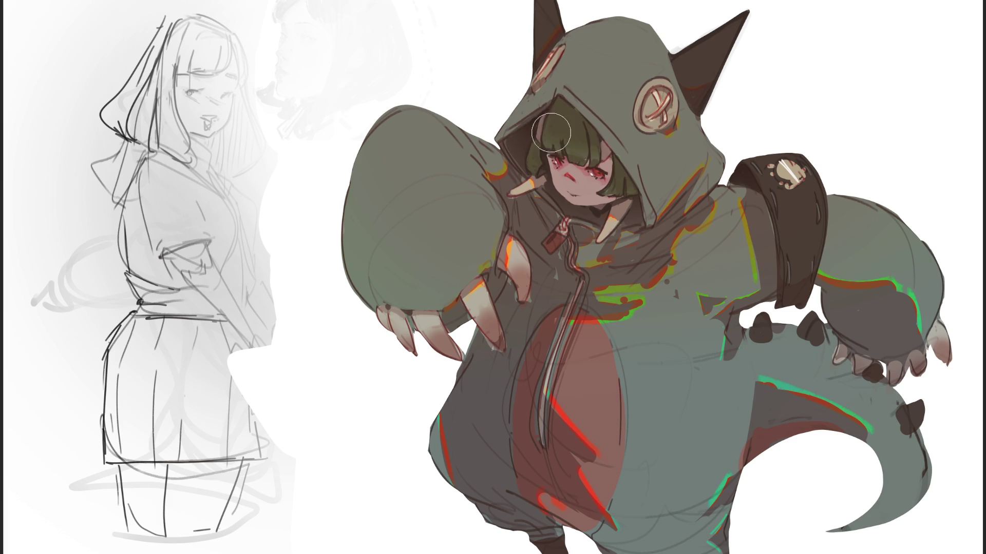
mouse_move(522, 144)
left_mouse_down()
mouse_move(558, 119)
mouse_move(568, 158)
mouse_move(590, 171)
mouse_move(540, 163)
mouse_move(592, 163)
mouse_move(618, 193)
mouse_move(565, 126)
mouse_move(630, 212)
mouse_move(601, 228)
mouse_move(558, 229)
mouse_move(504, 125)
left_mouse_up()
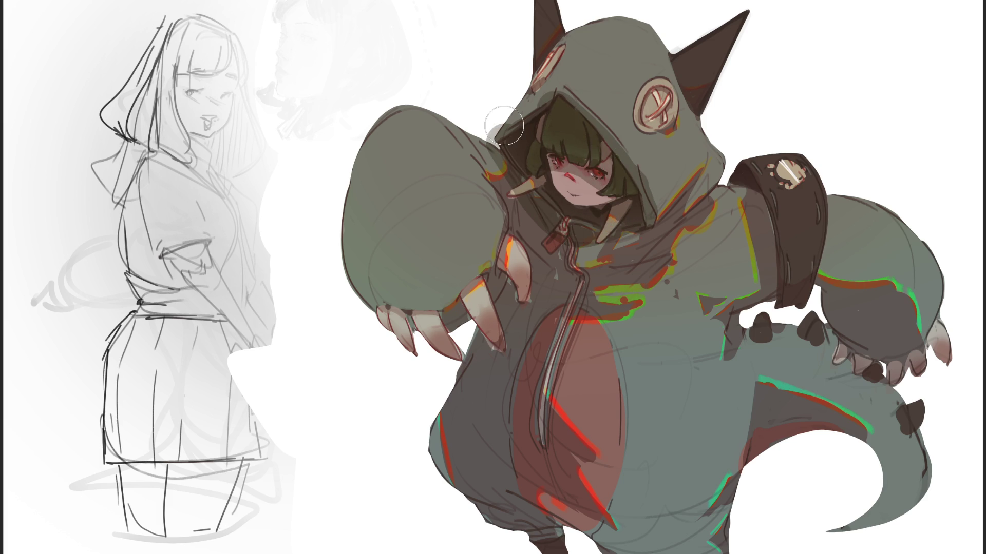
left_click_drag(504, 125, 499, 134)
left_click_drag(501, 123, 493, 135)
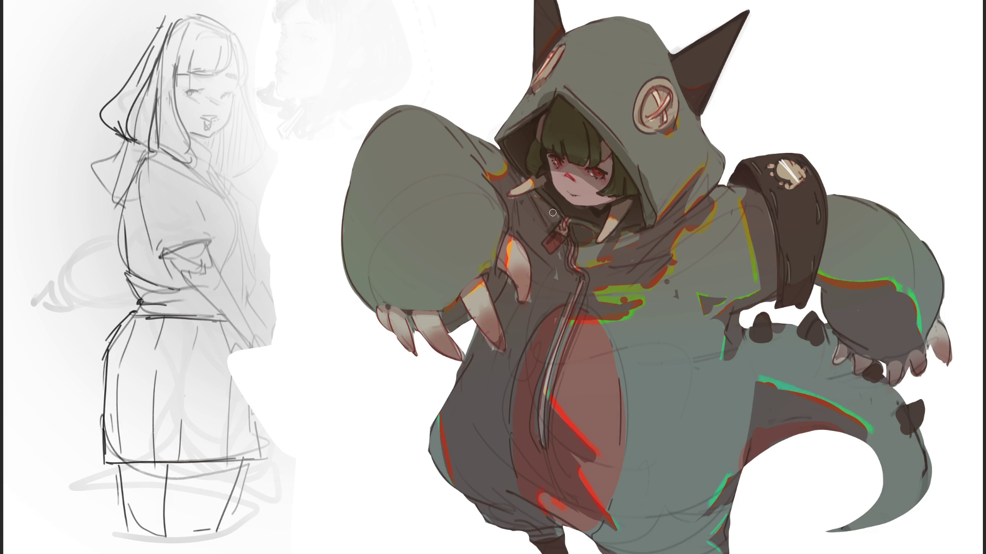
mouse_move(552, 242)
left_mouse_down()
mouse_move(557, 234)
mouse_move(562, 242)
left_mouse_up()
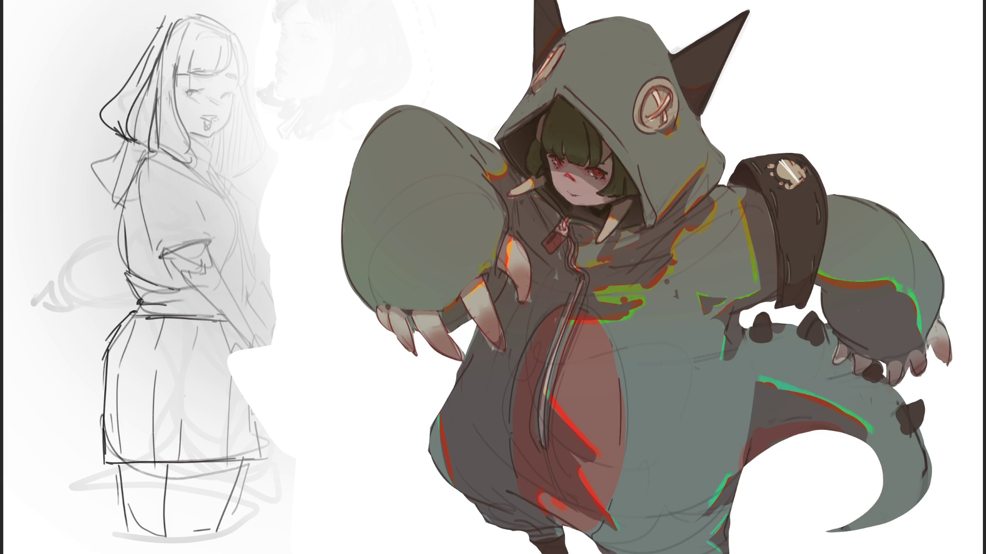
Fit the whole canvas in view with Ctrl+0.
key("ctrl+0")
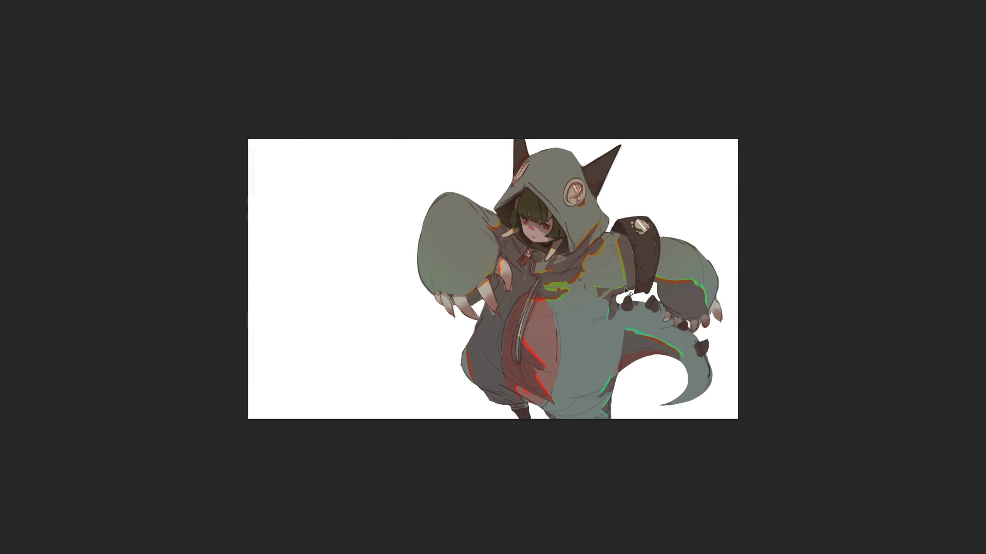
Move the girl toward the left and crop-extend the canvas wider to the right.
left_click_drag(534, 248, 366, 250)
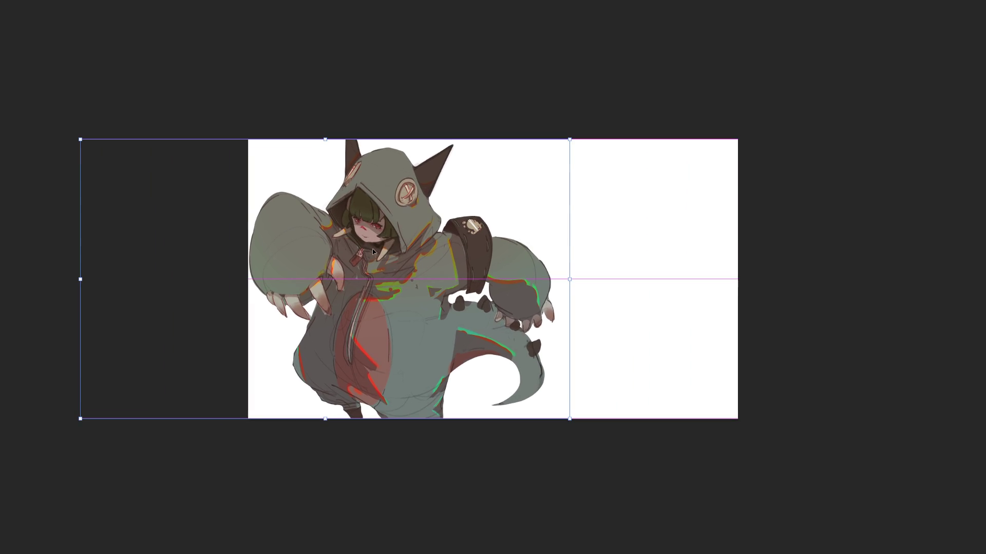
key("Return")
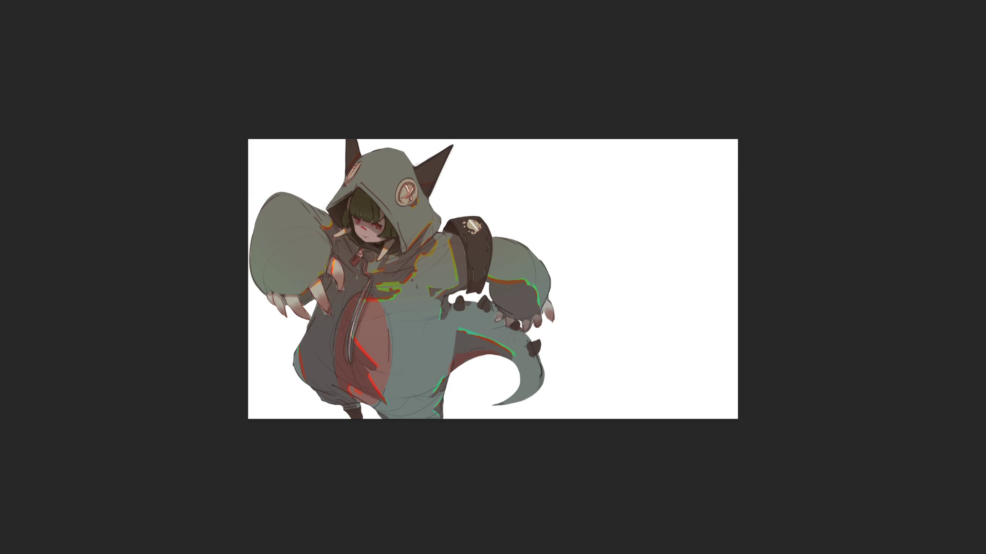
key("c")
left_click_drag(741, 275, 814, 279)
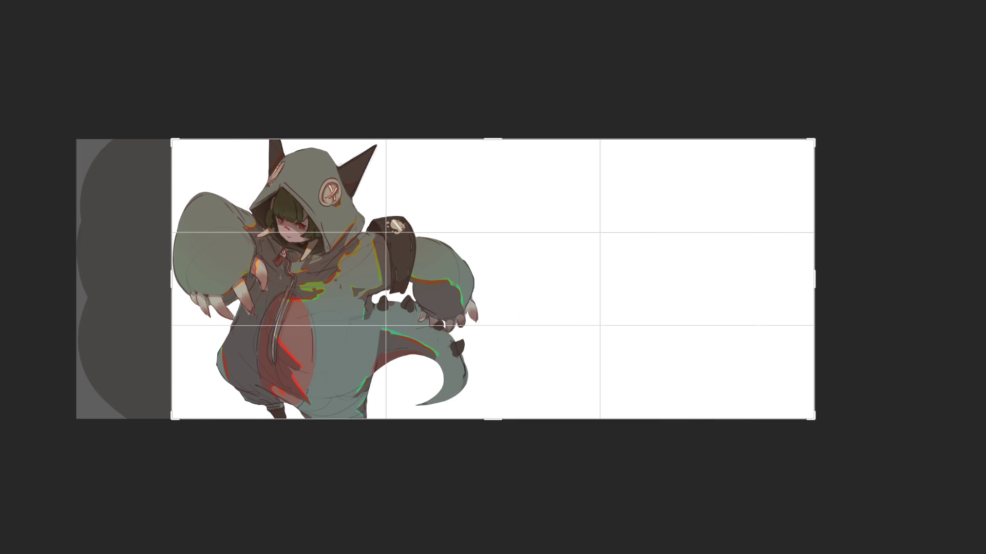
key("Return")
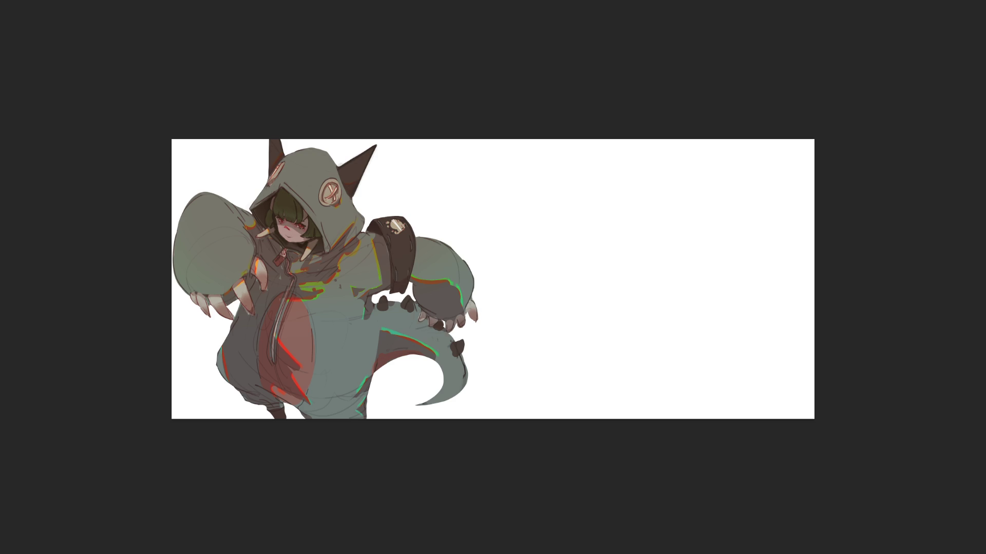
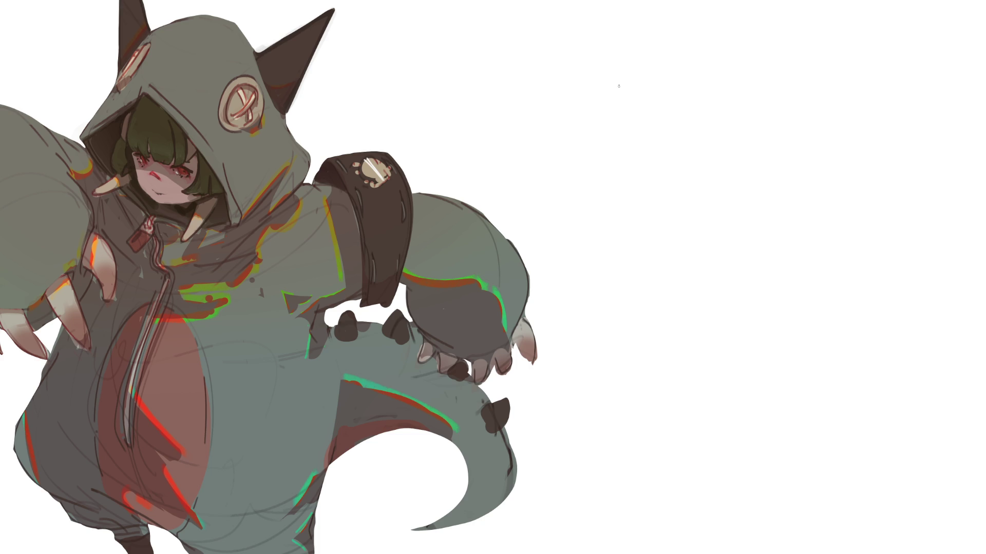
Pencil the lollipop's round head outline with short lines beneath it.
left_click_drag(561, 58, 566, 119)
left_click_drag(563, 53, 631, 81)
mouse_move(560, 115)
left_mouse_down()
mouse_move(598, 126)
mouse_move(641, 72)
mouse_move(641, 99)
left_mouse_up()
mouse_move(557, 128)
left_mouse_down()
mouse_move(576, 138)
mouse_move(606, 132)
left_mouse_up()
left_click_drag(648, 78, 638, 112)
left_click_drag(592, 140, 616, 135)
left_click_drag(647, 102, 627, 136)
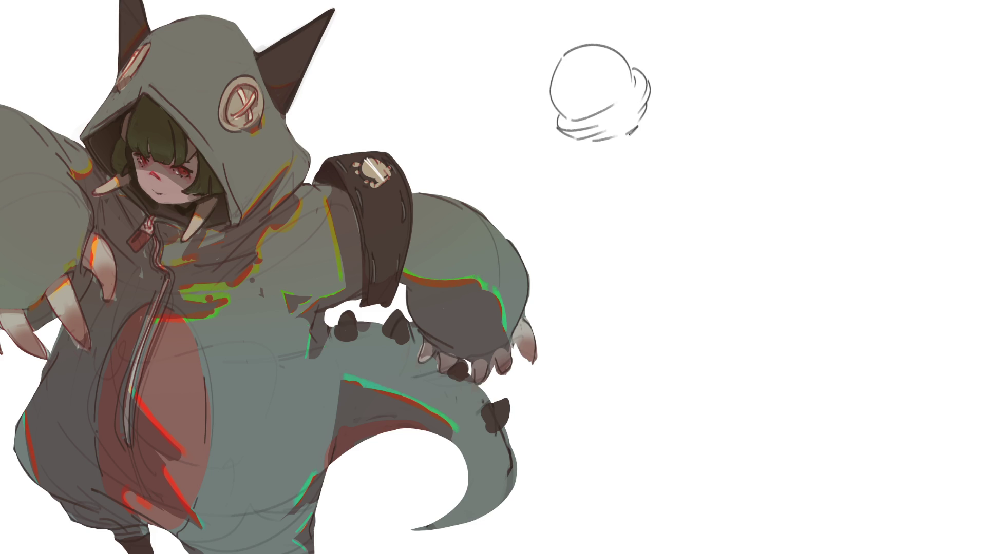
Redraw the stick as two shorter parallel lines and add a small highlight on the head.
key("ctrl+z")
left_click_drag(626, 139, 690, 236)
left_click_drag(631, 136, 694, 236)
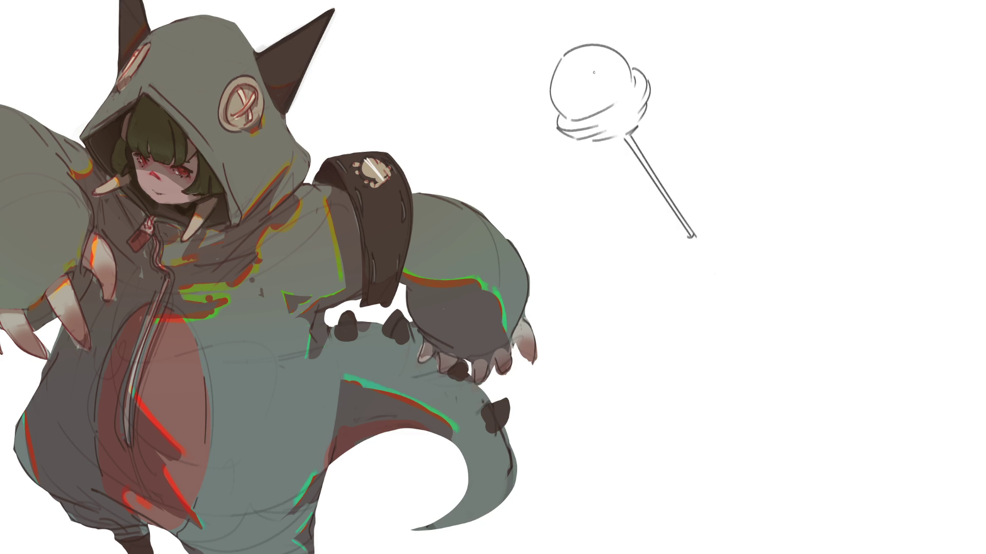
mouse_move(587, 73)
left_mouse_down()
mouse_move(596, 82)
mouse_move(595, 66)
left_mouse_up()
left_click_drag(614, 117, 623, 111)
Sketch the second lollipop's round head, redoing its left arc and thickening the lower edge.
left_click_drag(786, 90, 787, 88)
left_click_drag(774, 132, 785, 162)
left_click_drag(793, 86, 859, 171)
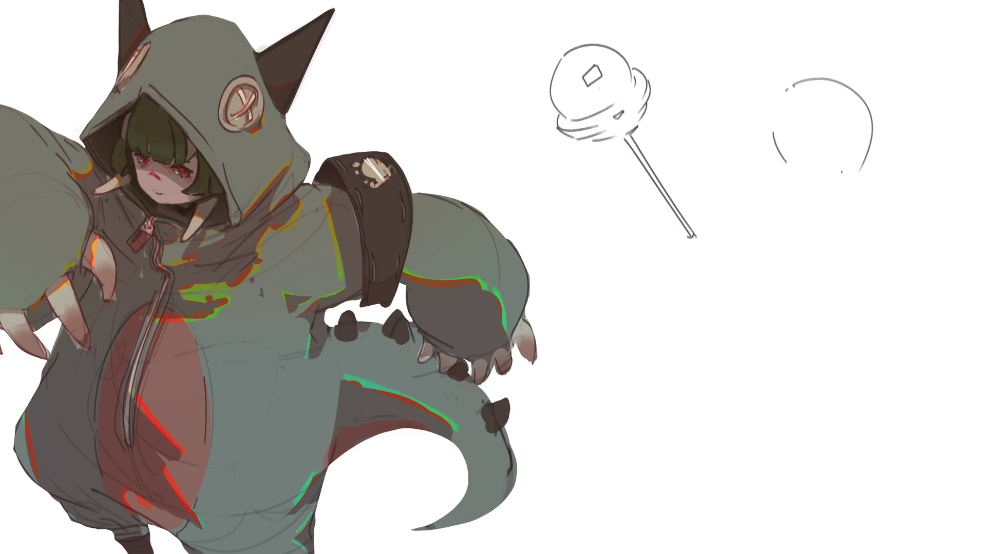
left_click_drag(821, 70, 747, 165)
key("ctrl+z")
mouse_move(813, 67)
left_mouse_down()
mouse_move(772, 178)
mouse_move(793, 190)
mouse_move(860, 174)
mouse_move(863, 184)
left_mouse_up()
left_click_drag(798, 180, 859, 171)
left_click_drag(761, 99, 782, 193)
mouse_move(758, 162)
left_mouse_down()
mouse_move(831, 197)
mouse_move(866, 183)
left_mouse_up()
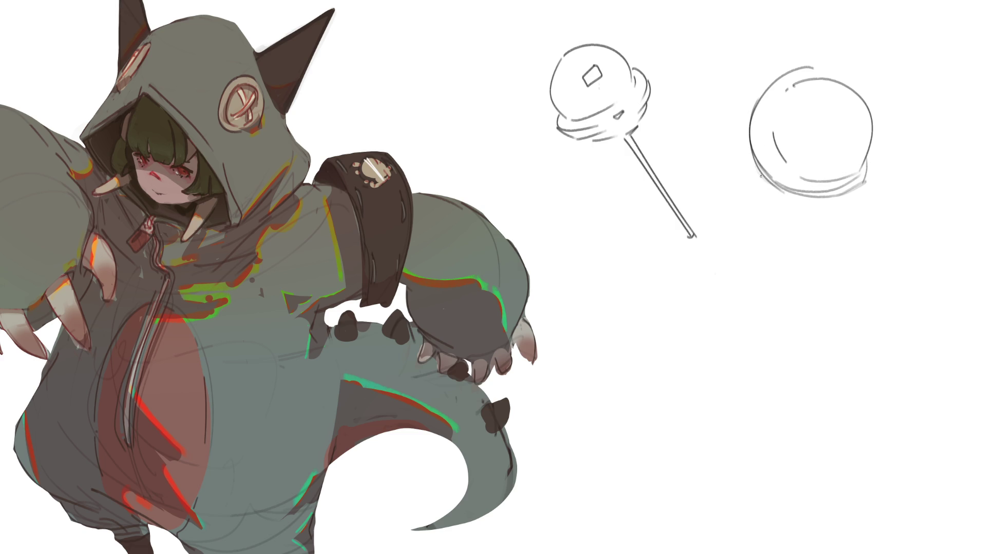
Give it a short stick, darken the head's lower edge and add a rectangular highlight.
left_click_drag(760, 178, 727, 212)
key("ctrl+z")
mouse_move(757, 175)
left_mouse_down()
mouse_move(729, 205)
mouse_move(758, 184)
left_mouse_up()
key("ctrl+z")
key("ctrl+z")
left_click_drag(773, 175, 780, 179)
left_click_drag(786, 163, 797, 174)
mouse_move(816, 114)
left_mouse_down()
mouse_move(807, 126)
mouse_move(844, 123)
mouse_move(838, 143)
left_mouse_up()
mouse_move(808, 129)
left_mouse_down()
mouse_move(834, 142)
mouse_move(816, 146)
left_mouse_up()
Draw a small circle below the first lollipop, retrying it several times.
left_click_drag(698, 324, 697, 325)
key("ctrl+z")
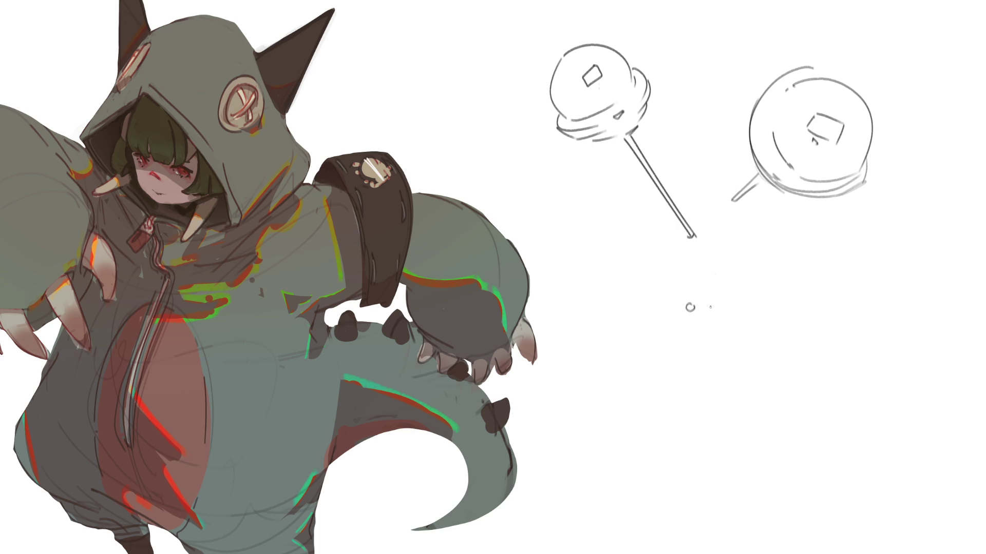
mouse_move(672, 323)
left_mouse_down()
mouse_move(694, 313)
mouse_move(683, 293)
mouse_move(673, 324)
mouse_move(670, 285)
mouse_move(692, 285)
mouse_move(654, 306)
mouse_move(676, 329)
left_mouse_up()
key("ctrl+z")
key("ctrl+z")
Add a long diagonal stick ending in a round base, then hatch the small circle.
key("ctrl+z")
left_click_drag(667, 286, 677, 335)
key("ctrl+z")
key("ctrl+z")
key("ctrl+z")
mouse_move(667, 288)
left_mouse_down()
mouse_move(682, 331)
mouse_move(710, 303)
mouse_move(772, 379)
left_mouse_up()
mouse_move(681, 331)
left_mouse_down()
mouse_move(775, 386)
mouse_move(764, 414)
left_mouse_up()
left_click_drag(775, 362, 799, 389)
mouse_move(764, 358)
left_mouse_down()
mouse_move(791, 359)
mouse_move(740, 382)
mouse_move(774, 425)
mouse_move(760, 425)
mouse_move(777, 429)
mouse_move(815, 410)
left_mouse_up()
key("ctrl+z")
mouse_move(808, 369)
left_mouse_down()
mouse_move(815, 405)
mouse_move(803, 407)
mouse_move(805, 399)
mouse_move(804, 409)
left_mouse_up()
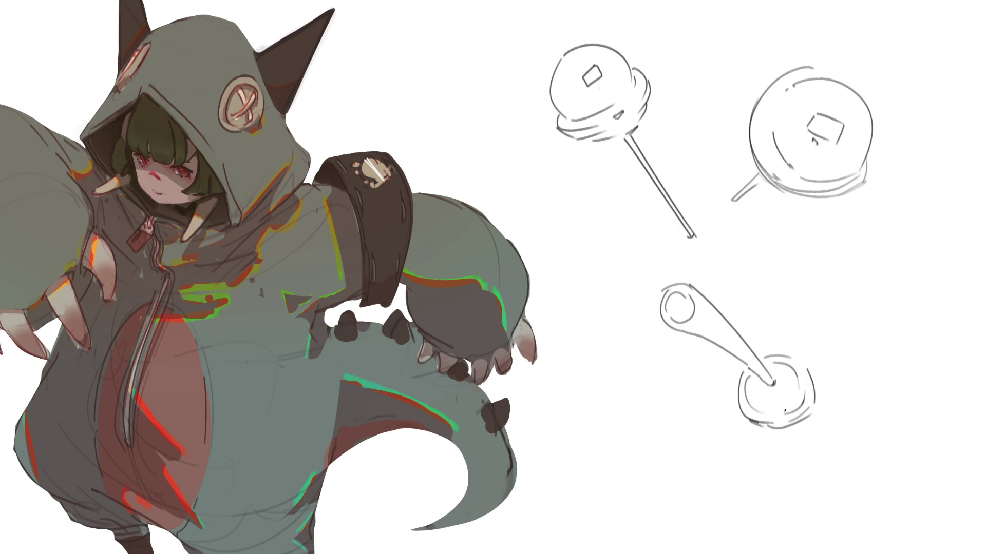
mouse_move(777, 433)
left_mouse_down()
mouse_move(808, 417)
mouse_move(792, 428)
mouse_move(800, 424)
mouse_move(781, 395)
mouse_move(774, 428)
mouse_move(796, 427)
mouse_move(748, 421)
mouse_move(774, 430)
left_mouse_up()
left_click_drag(677, 292, 673, 322)
left_click_drag(689, 295, 683, 321)
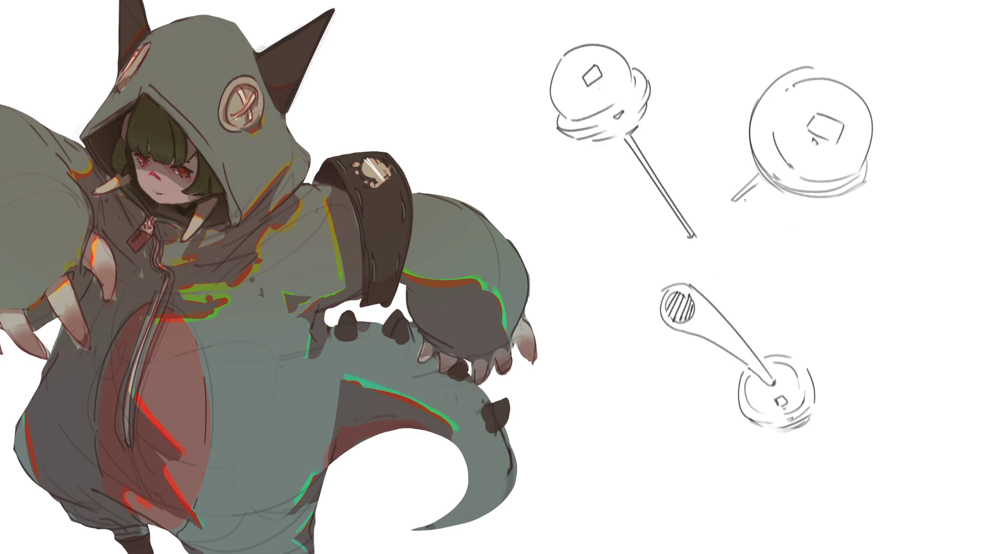
Draw and hatch a cast shadow under the second lollipop's base.
left_click_drag(732, 201, 808, 210)
left_click_drag(877, 170, 820, 215)
mouse_move(751, 201)
left_mouse_down()
mouse_move(779, 194)
mouse_move(772, 204)
left_mouse_up()
mouse_move(788, 191)
left_mouse_down()
mouse_move(784, 203)
mouse_move(799, 205)
left_mouse_up()
mouse_move(816, 198)
left_mouse_down()
mouse_move(811, 211)
mouse_move(821, 209)
left_mouse_up()
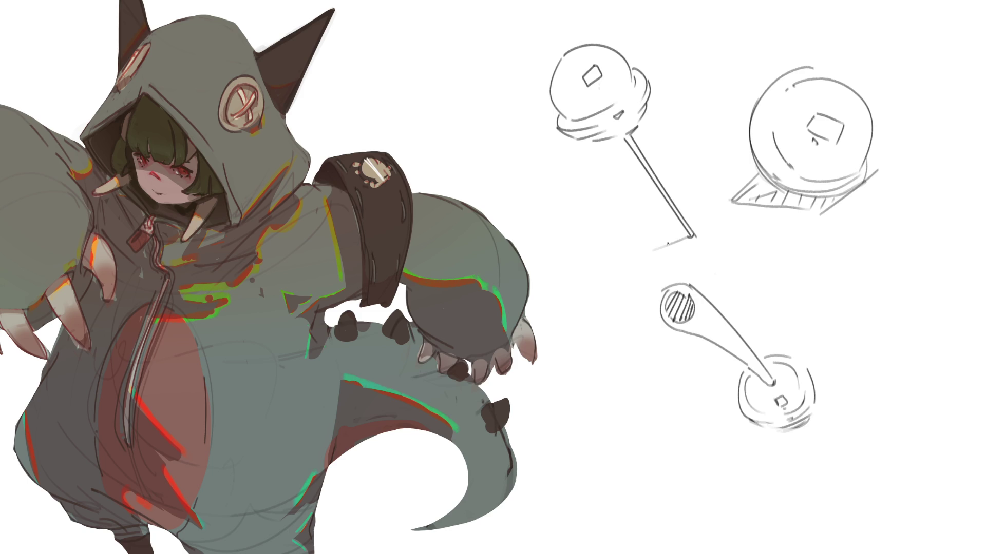
Add a hatched shadow triangle at the first stick's tip and a line under the lower base.
left_click_drag(691, 236, 616, 264)
mouse_move(690, 238)
left_mouse_down()
mouse_move(670, 251)
mouse_move(665, 274)
left_mouse_up()
left_click_drag(647, 259, 672, 256)
left_click_drag(660, 252, 685, 240)
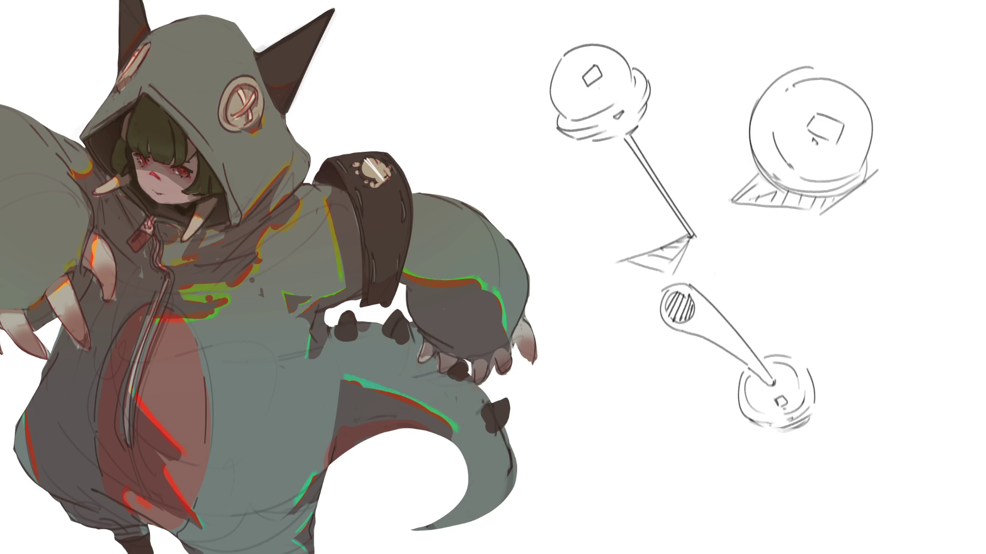
mouse_move(765, 429)
left_mouse_down()
mouse_move(798, 432)
mouse_move(774, 441)
mouse_move(805, 427)
mouse_move(768, 435)
mouse_move(776, 448)
mouse_move(755, 471)
left_mouse_up()
Draw an upright two-line stick, a ball with a ring, and a flat shadow beneath it.
left_click_drag(863, 232, 881, 345)
mouse_move(874, 244)
left_mouse_down()
mouse_move(886, 344)
mouse_move(863, 384)
left_mouse_up()
mouse_move(901, 339)
left_mouse_down()
mouse_move(923, 364)
mouse_move(903, 344)
mouse_move(920, 386)
left_mouse_up()
key("ctrl+z")
mouse_move(861, 363)
left_mouse_down()
mouse_move(852, 369)
mouse_move(929, 364)
left_mouse_up()
left_click_drag(855, 374, 923, 375)
mouse_move(860, 382)
left_mouse_down()
mouse_move(911, 387)
mouse_move(905, 400)
mouse_move(917, 391)
left_mouse_up()
mouse_move(887, 398)
left_mouse_down()
mouse_move(866, 404)
mouse_move(910, 413)
mouse_move(943, 388)
mouse_move(899, 412)
mouse_move(843, 398)
left_mouse_up()
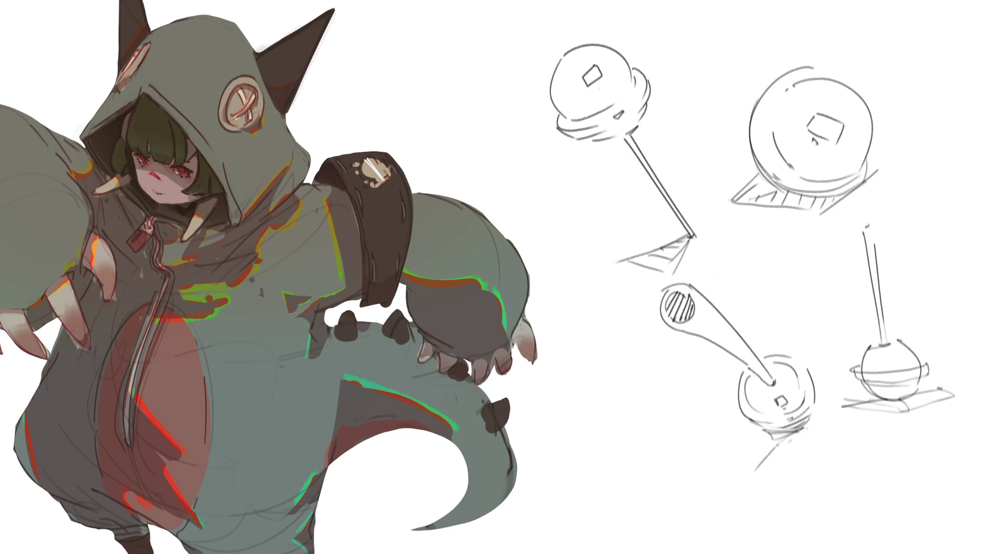
Darken the stick's edge, mark the ball, and shade its lower half and shadow grey.
left_click_drag(877, 271, 873, 227)
left_click_drag(894, 351, 895, 361)
left_click_drag(868, 398, 924, 396)
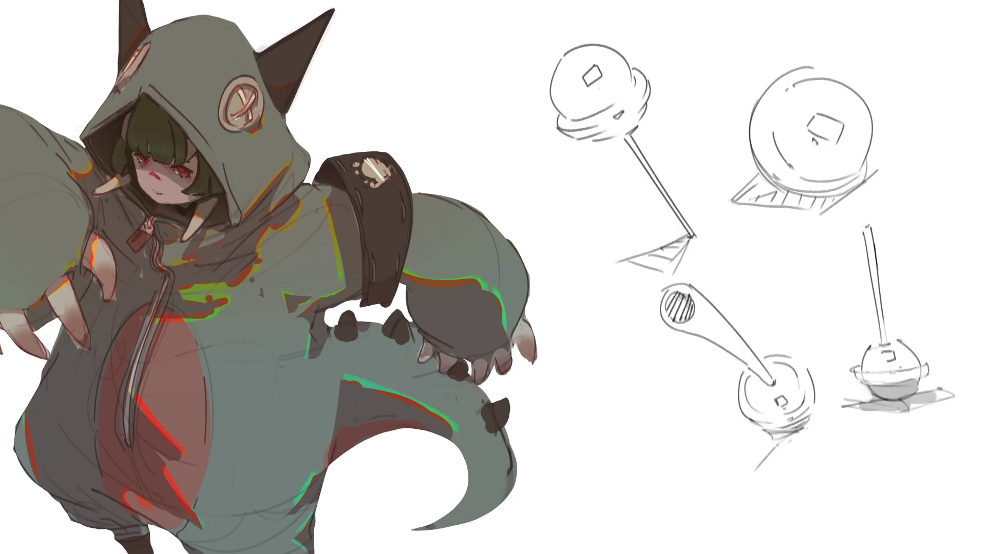
Try grey shading along the lower lollipop's angled stick, undoing the unsatisfactory strokes.
mouse_move(679, 298)
left_mouse_down()
mouse_move(672, 319)
mouse_move(738, 341)
mouse_move(772, 396)
left_mouse_up()
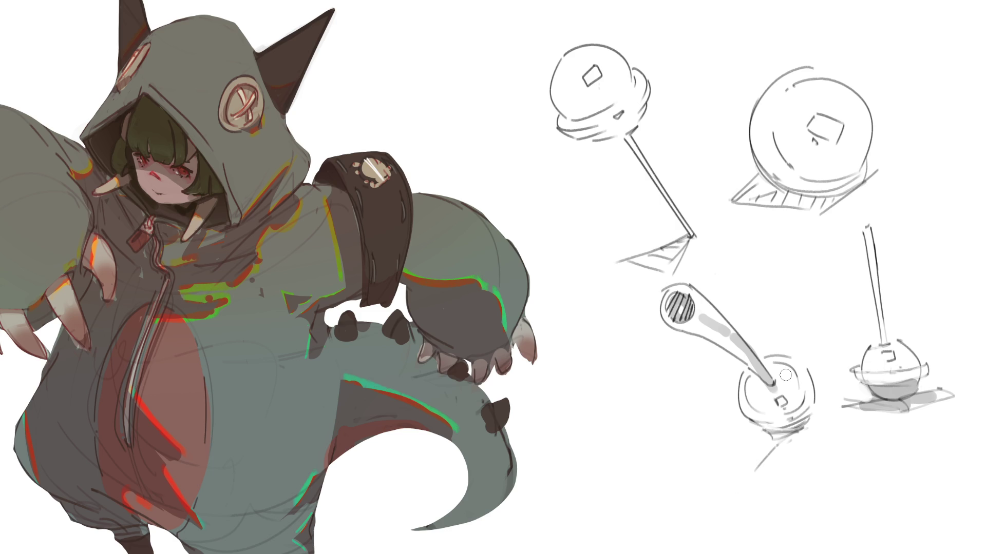
key("ctrl+z")
key("ctrl+z")
left_click_drag(693, 310, 773, 385)
key("ctrl+z")
left_click_drag(694, 309, 776, 393)
key("ctrl+z")
key("ctrl+z")
left_click_drag(694, 309, 770, 380)
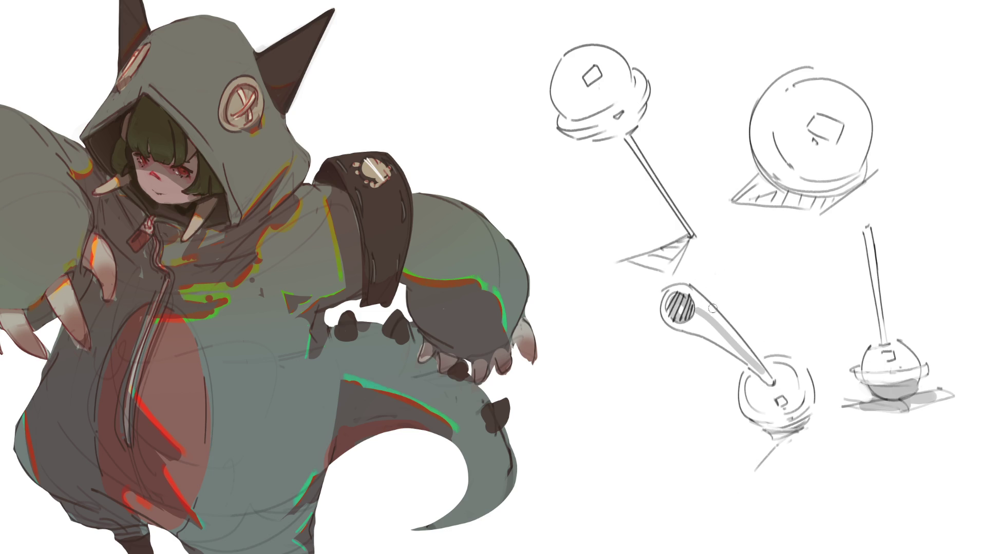
mouse_move(668, 331)
left_mouse_down()
mouse_move(703, 313)
mouse_move(719, 339)
mouse_move(768, 361)
left_mouse_up()
key("ctrl+z")
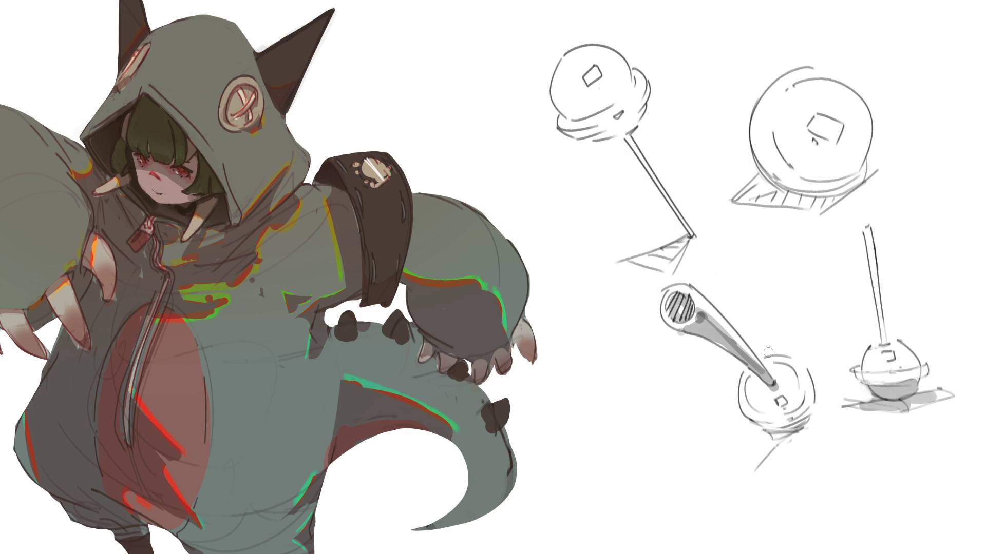
key("ctrl+z")
key("ctrl+z")
key("ctrl+z")
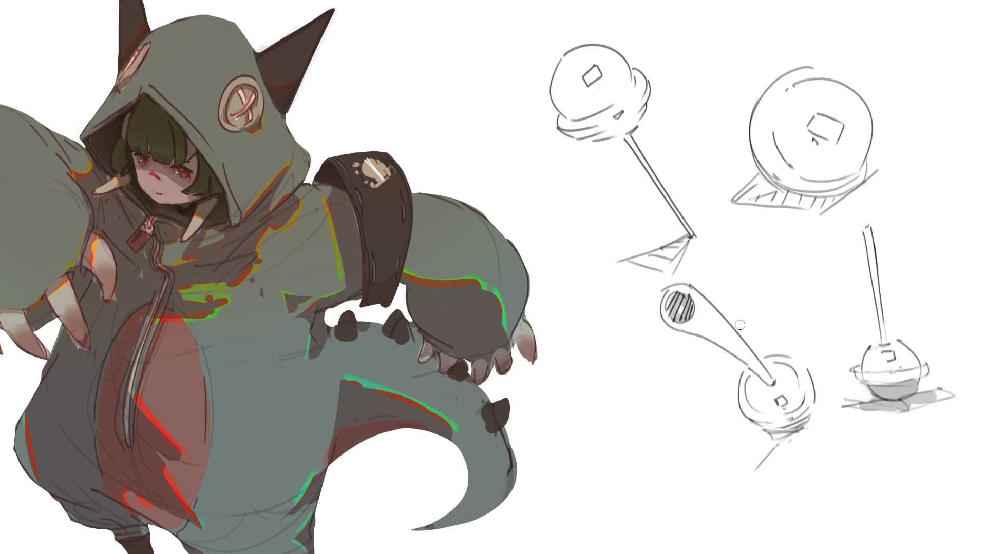
Shade beside the striped ball light grey, redo its square highlight and hatch its shadow.
mouse_move(683, 329)
left_mouse_down()
mouse_move(705, 326)
mouse_move(767, 380)
left_mouse_up()
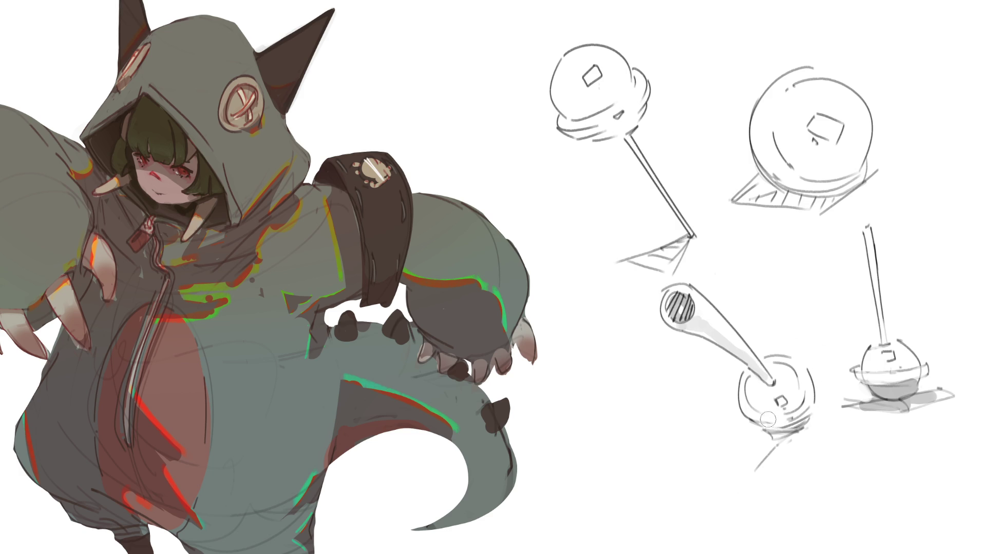
mouse_move(770, 384)
left_mouse_down()
mouse_move(770, 403)
mouse_move(754, 414)
mouse_move(776, 415)
mouse_move(755, 417)
mouse_move(788, 431)
left_mouse_up()
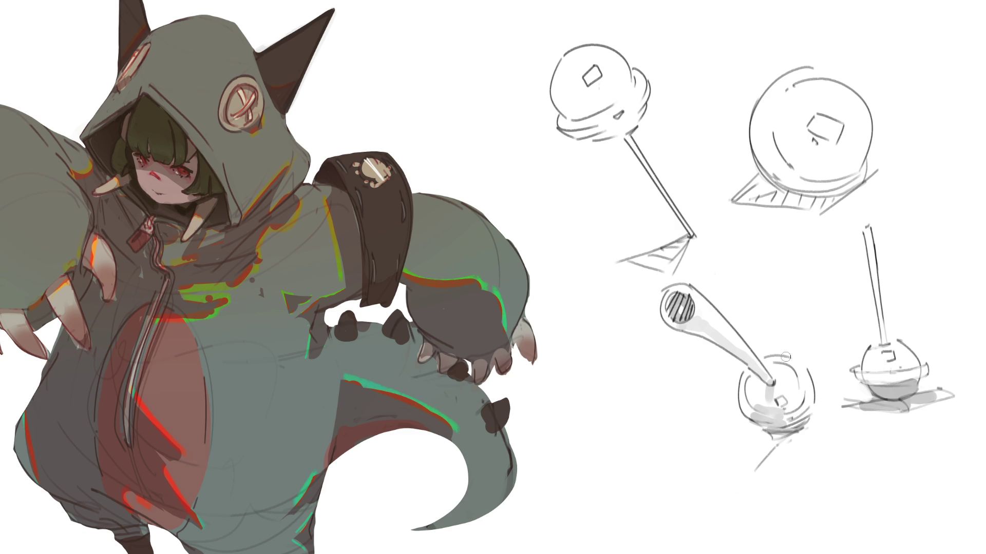
left_click_drag(784, 395, 791, 414)
left_click_drag(778, 371, 800, 356)
mouse_move(771, 439)
left_mouse_down()
mouse_move(802, 423)
mouse_move(774, 453)
left_mouse_up()
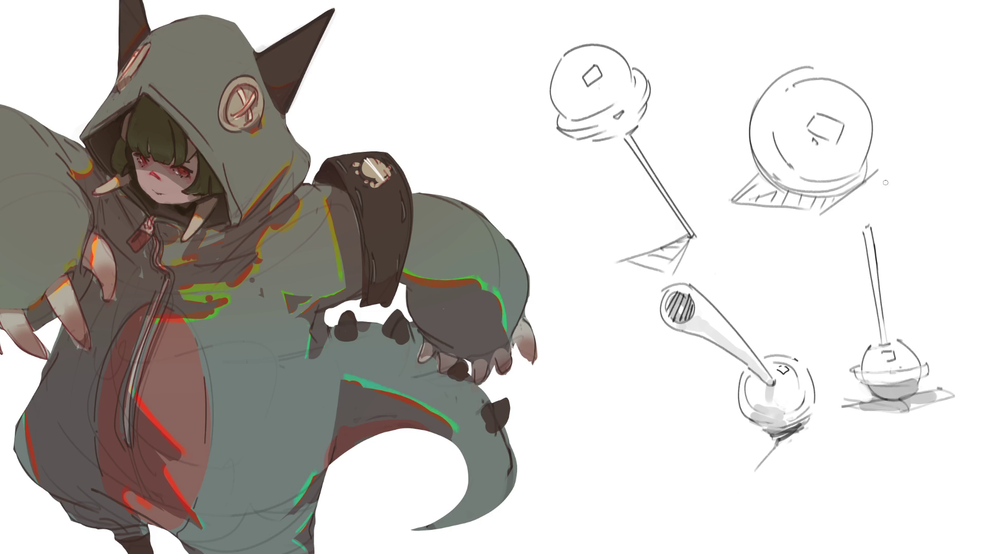
Shade the underside and lower front edge of the upper-right lollipop ball grey.
left_click_drag(800, 176, 870, 135)
mouse_move(800, 179)
left_mouse_down()
mouse_move(814, 193)
mouse_move(790, 191)
mouse_move(821, 195)
mouse_move(803, 205)
mouse_move(824, 201)
mouse_move(809, 179)
mouse_move(868, 141)
mouse_move(817, 160)
mouse_move(847, 160)
mouse_move(822, 177)
mouse_move(867, 150)
mouse_move(837, 167)
mouse_move(825, 199)
mouse_move(842, 190)
mouse_move(823, 205)
mouse_move(863, 175)
mouse_move(856, 185)
left_mouse_up()
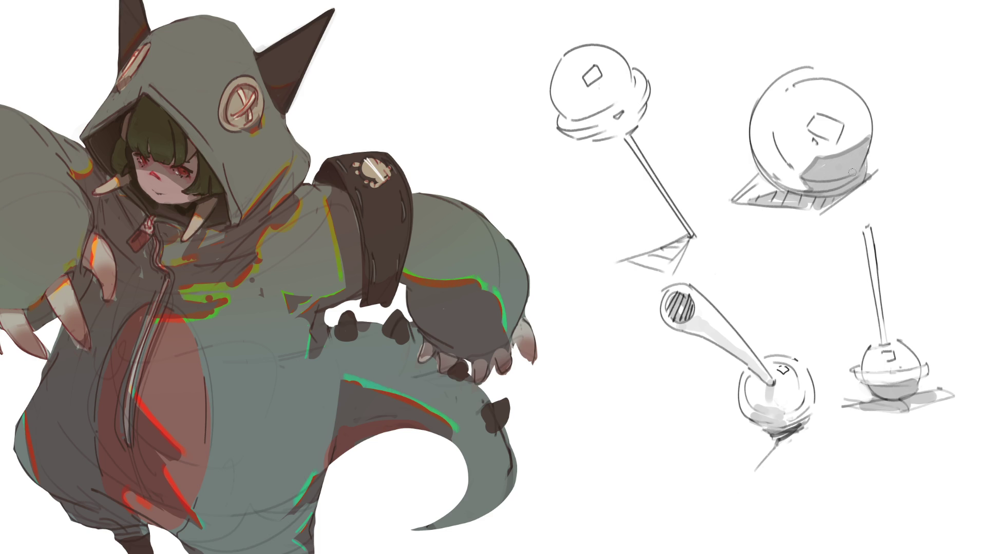
left_click_drag(870, 146, 855, 164)
mouse_move(839, 202)
left_mouse_down()
mouse_move(829, 208)
mouse_move(867, 186)
left_mouse_up()
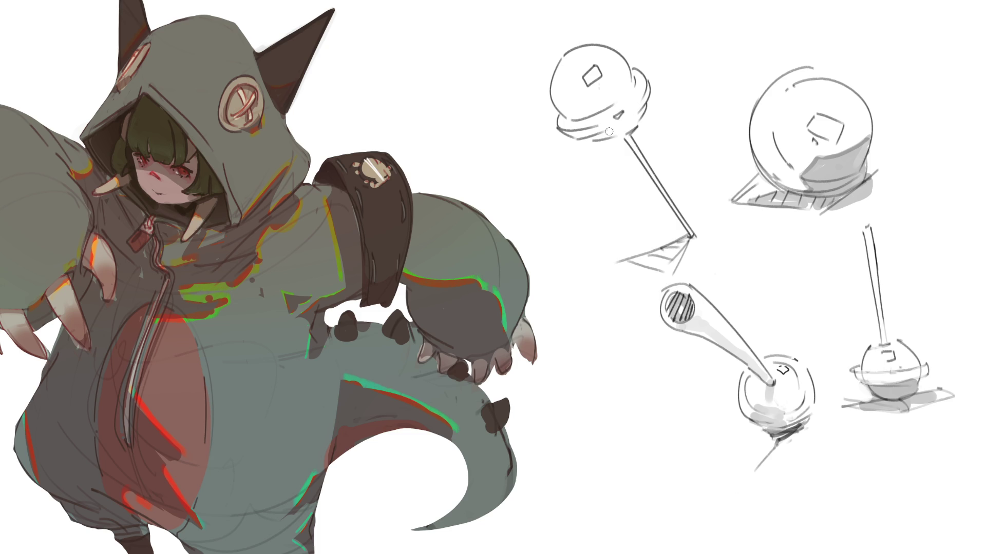
Shade under the upper-left ball, removing the stray stroke along its stick.
mouse_move(595, 137)
left_mouse_down()
mouse_move(636, 117)
mouse_move(600, 136)
mouse_move(572, 135)
left_mouse_up()
mouse_move(558, 96)
left_mouse_down()
mouse_move(582, 114)
mouse_move(564, 125)
mouse_move(593, 128)
mouse_move(596, 114)
mouse_move(689, 237)
mouse_move(644, 262)
left_mouse_up()
key("ctrl+z")
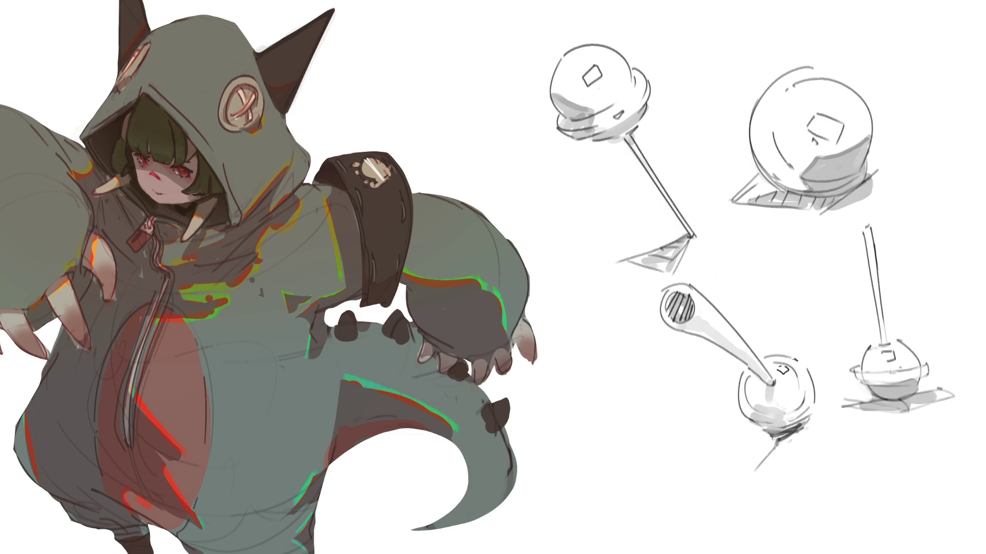
key("ctrl+0")
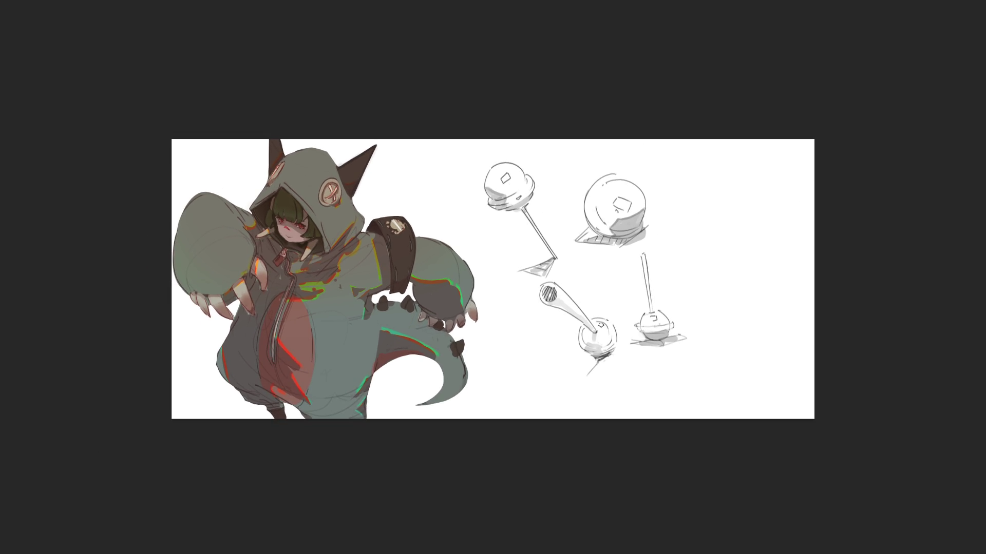
Skew the lollipop sketches to the right with a free transform.
key("ctrl+t")
left_click_drag(585, 156, 606, 156)
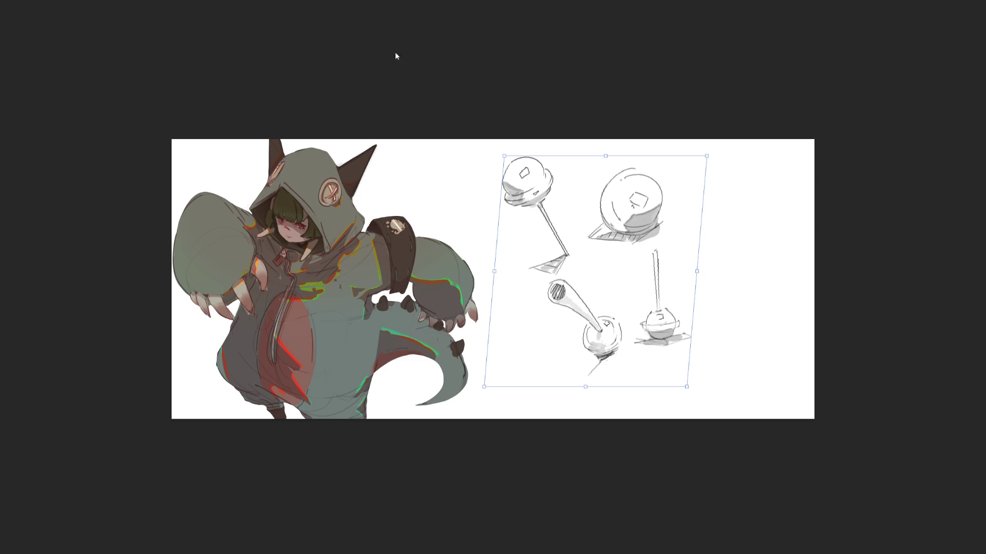
key("Return")
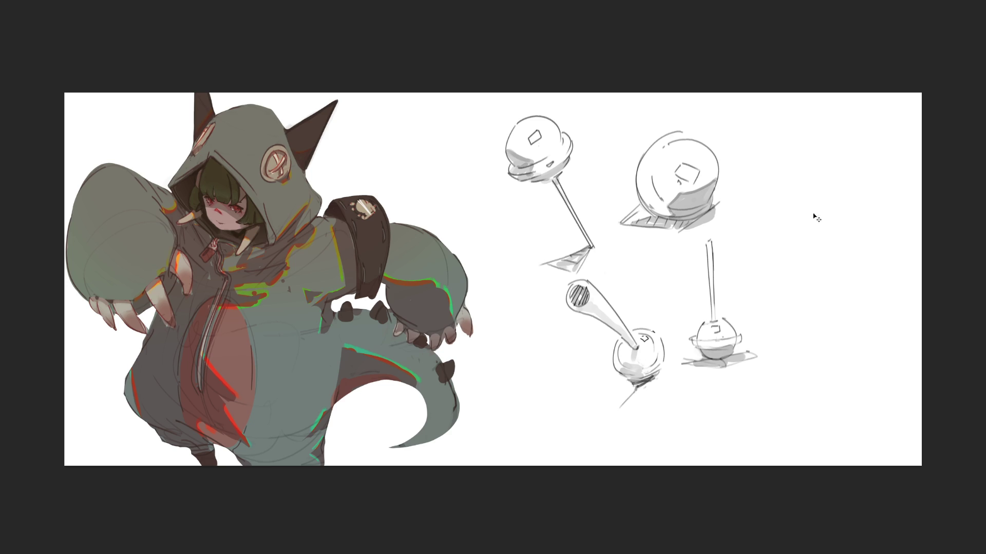
Scale the lollipop sketches down and move them to the canvas's upper-right corner.
key("ctrl+t")
left_click_drag(504, 269, 594, 266)
mouse_move(703, 248)
left_mouse_down()
mouse_move(832, 200)
mouse_move(836, 208)
left_mouse_up()
key("Return")
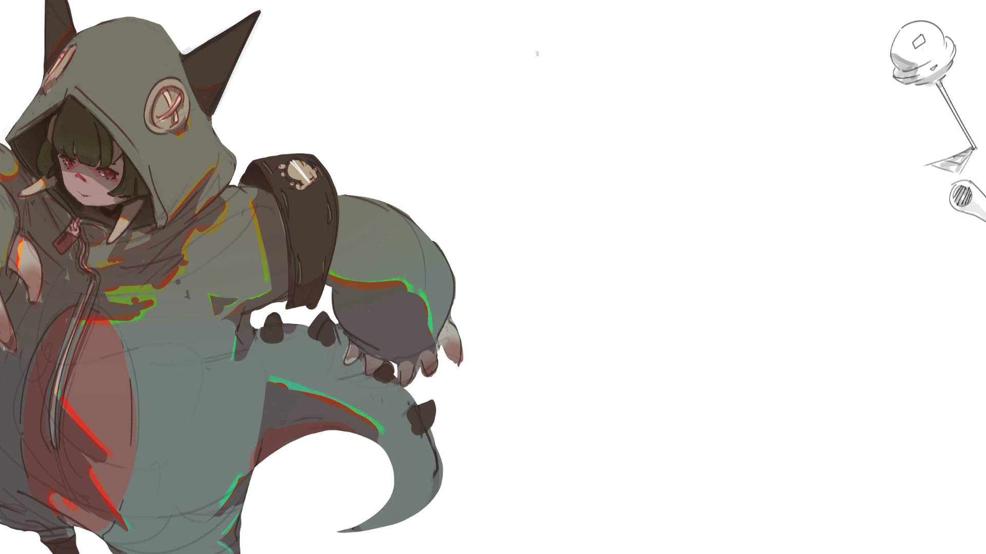
Draw the big round head with a brim arc, a star mark, and two eyes with pupils.
mouse_move(538, 49)
left_mouse_down()
mouse_move(508, 169)
mouse_move(560, 29)
mouse_move(729, 104)
left_mouse_up()
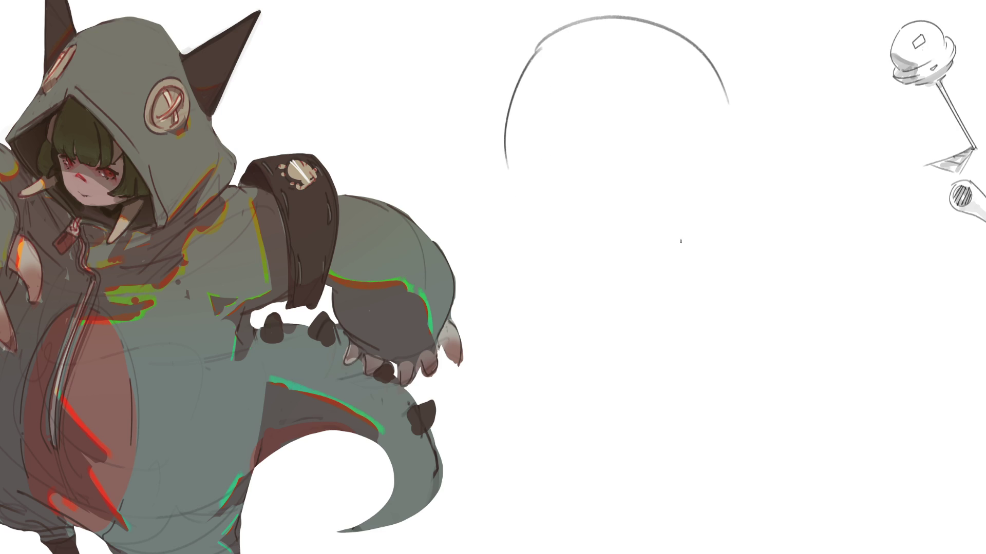
mouse_move(514, 109)
left_mouse_down()
mouse_move(670, 46)
mouse_move(681, 53)
left_mouse_up()
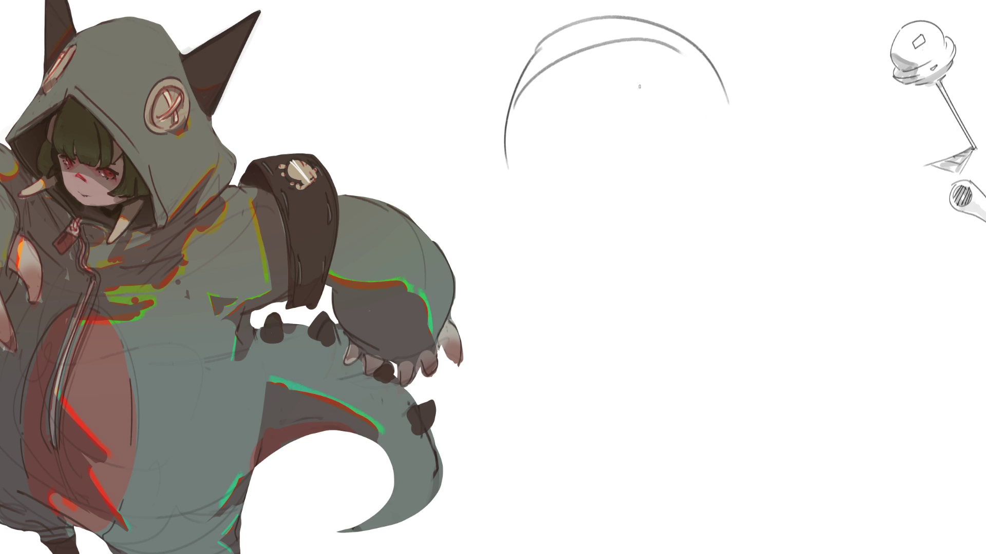
mouse_move(570, 31)
left_mouse_down()
mouse_move(562, 38)
mouse_move(577, 45)
mouse_move(574, 33)
left_mouse_up()
mouse_move(554, 65)
left_mouse_down()
mouse_move(569, 111)
mouse_move(570, 67)
left_mouse_up()
mouse_move(618, 44)
left_mouse_down()
mouse_move(606, 60)
mouse_move(648, 116)
left_mouse_up()
left_click_drag(673, 46, 683, 114)
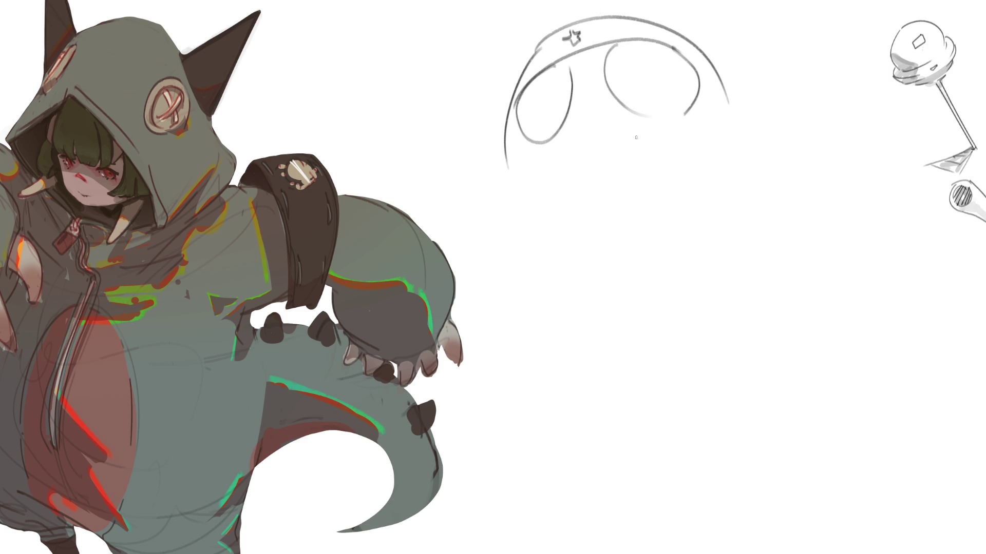
mouse_move(543, 87)
left_mouse_down()
mouse_move(532, 100)
mouse_move(546, 89)
left_mouse_up()
mouse_move(644, 56)
left_mouse_down()
mouse_move(634, 66)
mouse_move(661, 61)
left_mouse_up()
Close the head's lower half, add a frowning mouth with tongue and hood flaps on both sides.
mouse_move(517, 158)
left_mouse_down()
mouse_move(598, 222)
mouse_move(712, 143)
left_mouse_up()
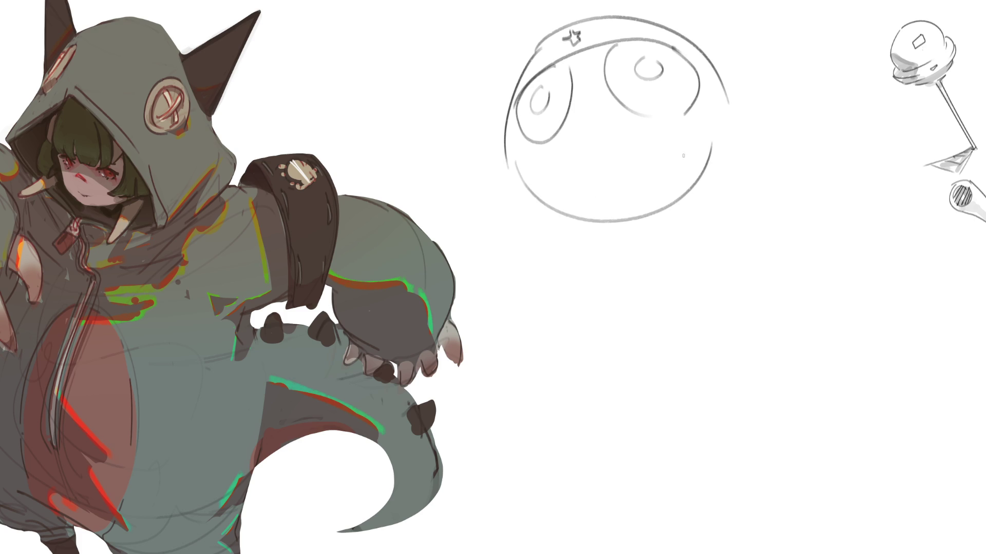
left_click_drag(575, 209, 674, 179)
mouse_move(604, 178)
left_mouse_down()
mouse_move(618, 184)
mouse_move(626, 170)
left_mouse_up()
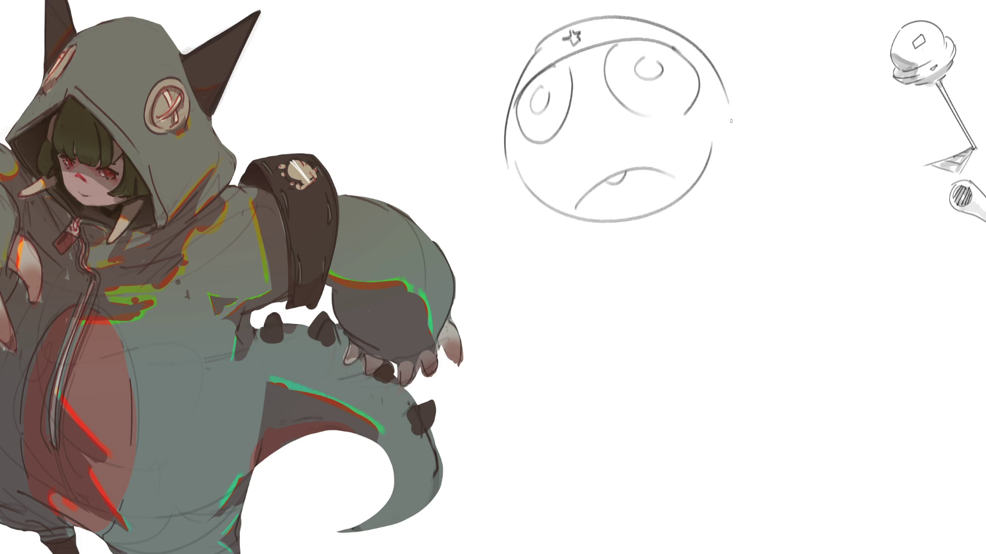
left_click_drag(700, 70, 743, 158)
left_click_drag(723, 96, 739, 196)
mouse_move(509, 113)
left_mouse_down()
mouse_move(495, 205)
mouse_move(550, 234)
left_mouse_up()
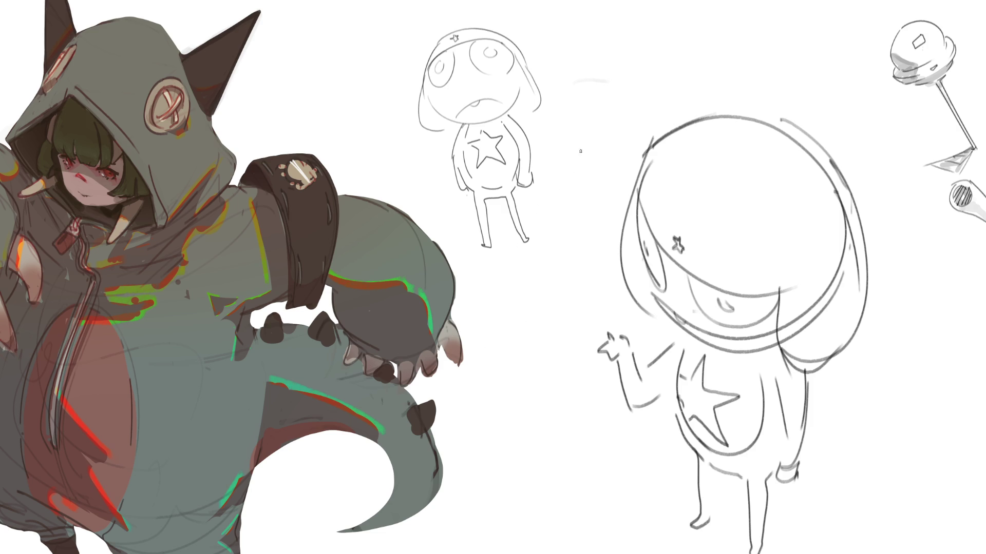
Remove a stray stroke, fade the big head's inner curves and soften the raised arm's strokes.
mouse_move(557, 321)
left_mouse_down()
mouse_move(549, 225)
mouse_move(561, 141)
left_mouse_up()
key("ctrl+z")
key("ctrl+z")
mouse_move(843, 240)
left_mouse_down()
mouse_move(838, 205)
mouse_move(832, 281)
mouse_move(783, 342)
left_mouse_up()
mouse_move(837, 205)
left_mouse_down()
mouse_move(855, 272)
mouse_move(832, 201)
mouse_move(842, 276)
mouse_move(855, 255)
mouse_move(808, 296)
mouse_move(809, 331)
mouse_move(791, 367)
mouse_move(826, 365)
mouse_move(783, 379)
left_mouse_up()
mouse_move(623, 368)
left_mouse_down()
mouse_move(619, 390)
mouse_move(654, 396)
mouse_move(649, 368)
mouse_move(640, 380)
mouse_move(652, 354)
mouse_move(637, 370)
mouse_move(639, 342)
mouse_move(650, 349)
mouse_move(648, 398)
mouse_move(622, 360)
mouse_move(630, 352)
mouse_move(639, 383)
mouse_move(672, 369)
mouse_move(680, 341)
left_mouse_up()
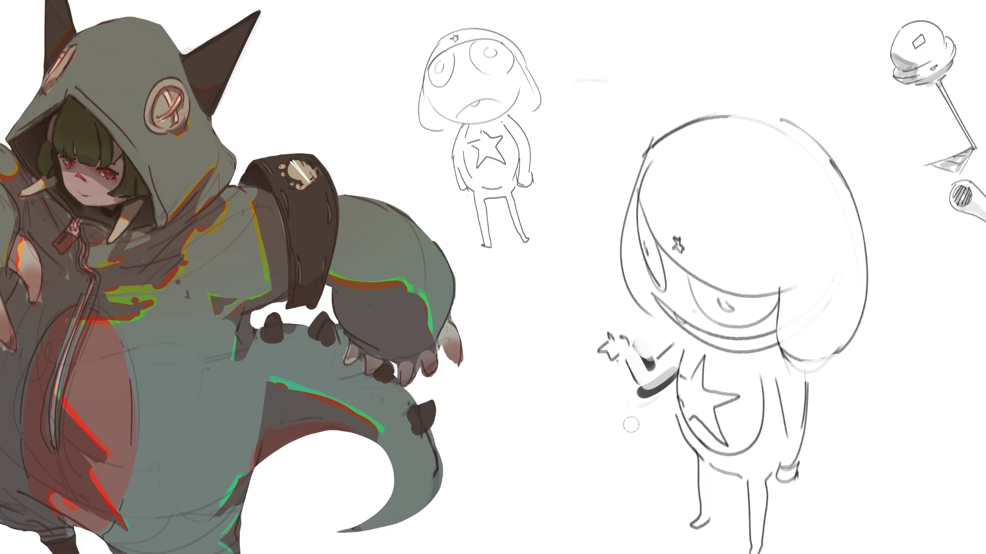
mouse_move(621, 396)
left_mouse_down()
mouse_move(641, 403)
mouse_move(667, 360)
left_mouse_up()
Shade the body's right side dark grey and paint a thick black arc under the brim.
mouse_move(776, 381)
left_mouse_down()
mouse_move(791, 471)
mouse_move(782, 454)
mouse_move(795, 485)
mouse_move(804, 483)
left_mouse_up()
mouse_move(804, 441)
left_mouse_down()
mouse_move(801, 468)
mouse_move(800, 438)
left_mouse_up()
mouse_move(810, 374)
left_mouse_down()
mouse_move(814, 455)
mouse_move(804, 408)
left_mouse_up()
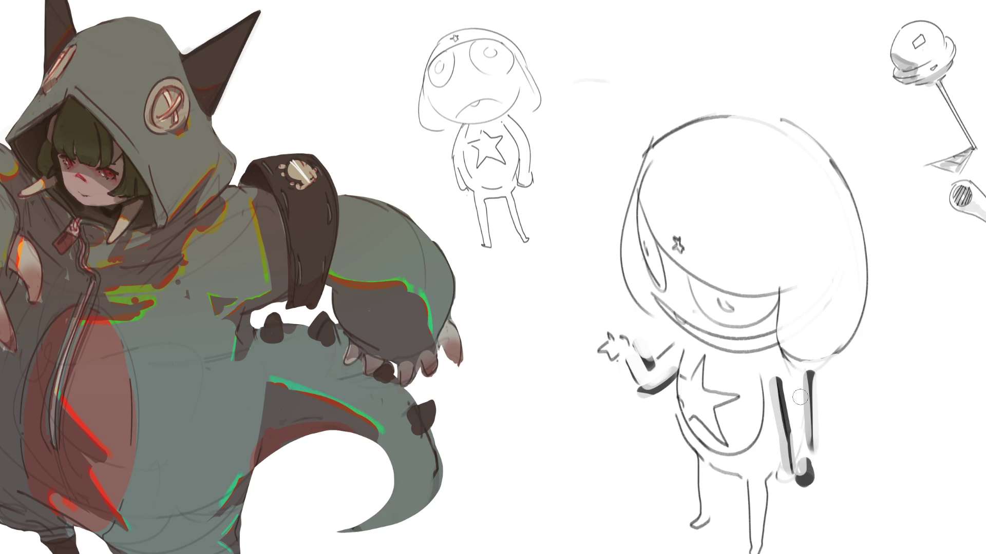
left_click_drag(648, 202, 769, 265)
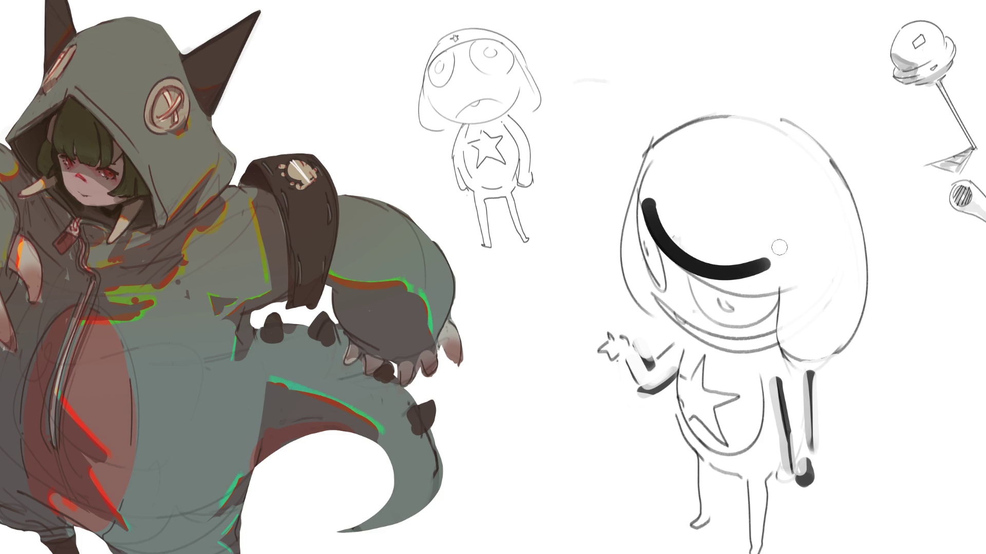
left_click_drag(646, 203, 774, 263)
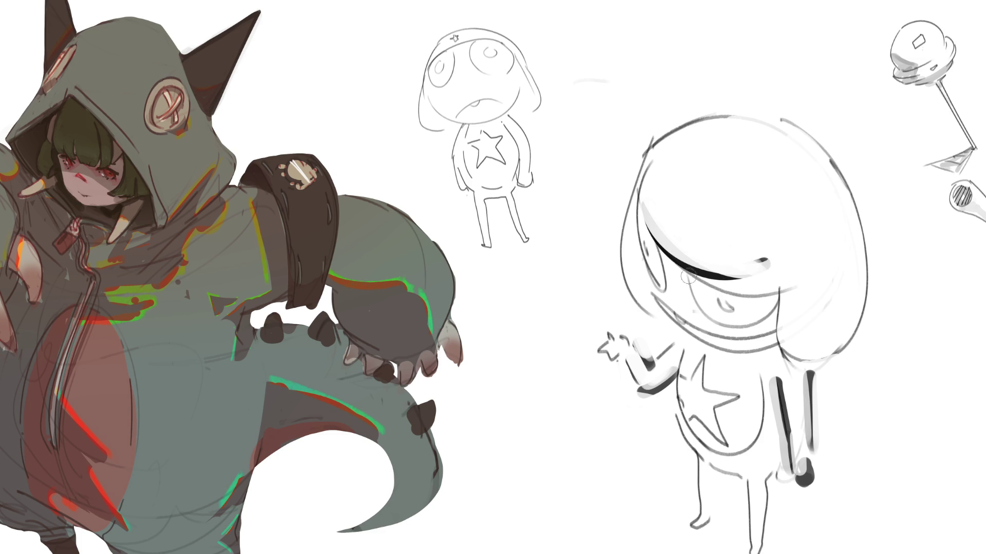
left_click_drag(634, 195, 769, 266)
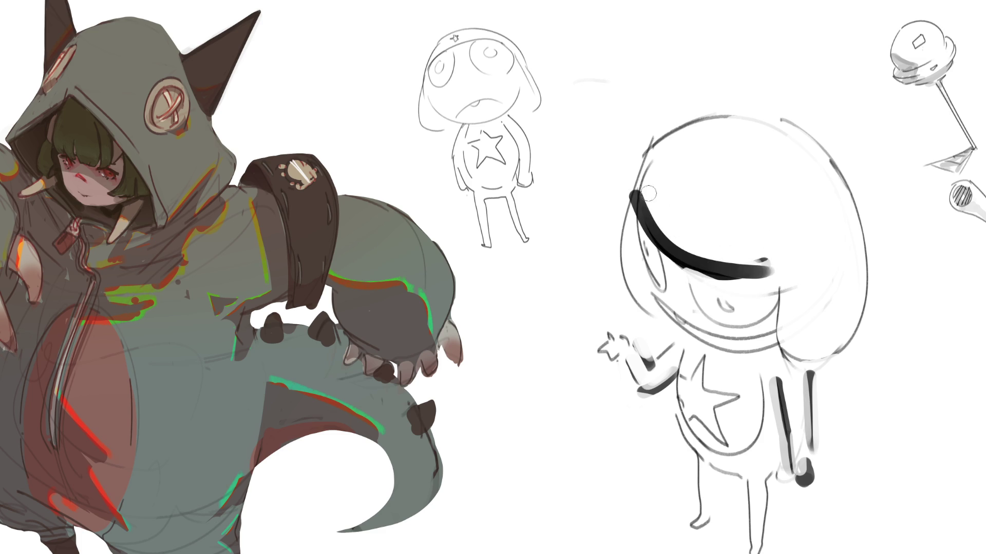
Paint out the thick black head arc in white and fill in the right eye's black pupil.
mouse_move(641, 192)
left_mouse_down()
mouse_move(747, 263)
mouse_move(770, 264)
mouse_move(751, 266)
left_mouse_up()
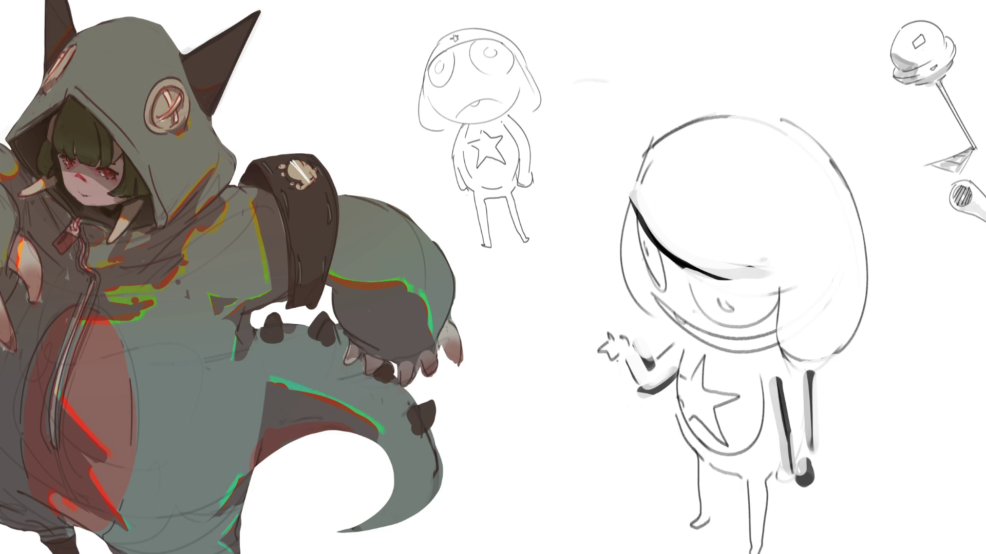
mouse_move(717, 290)
left_mouse_down()
mouse_move(734, 292)
mouse_move(726, 304)
left_mouse_up()
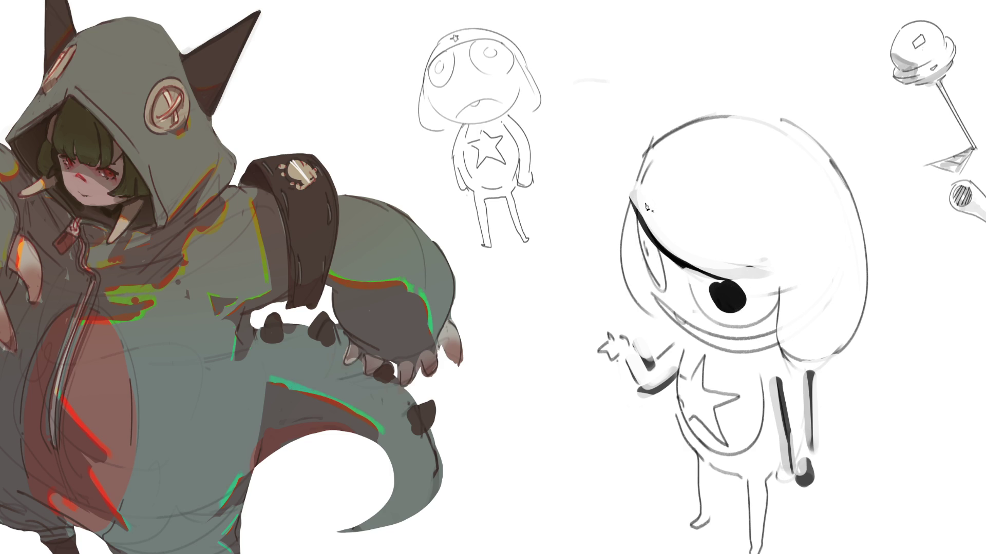
Ink the big frog's eye pupil, head edge and lower face curve in bold black.
mouse_move(645, 240)
left_mouse_down()
mouse_move(648, 259)
mouse_move(659, 254)
mouse_move(659, 290)
mouse_move(665, 248)
mouse_move(655, 279)
mouse_move(657, 254)
mouse_move(725, 327)
mouse_move(774, 315)
mouse_move(776, 304)
mouse_move(796, 365)
mouse_move(834, 354)
mouse_move(859, 330)
left_mouse_up()
left_click_drag(867, 207, 864, 308)
left_click_drag(634, 307, 660, 324)
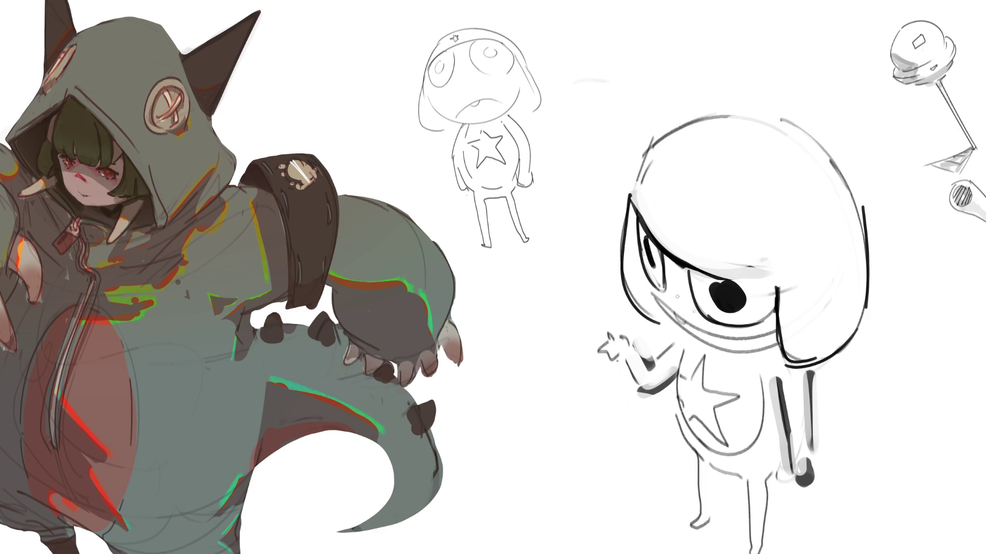
mouse_move(651, 291)
left_mouse_down()
mouse_move(715, 346)
mouse_move(775, 339)
left_mouse_up()
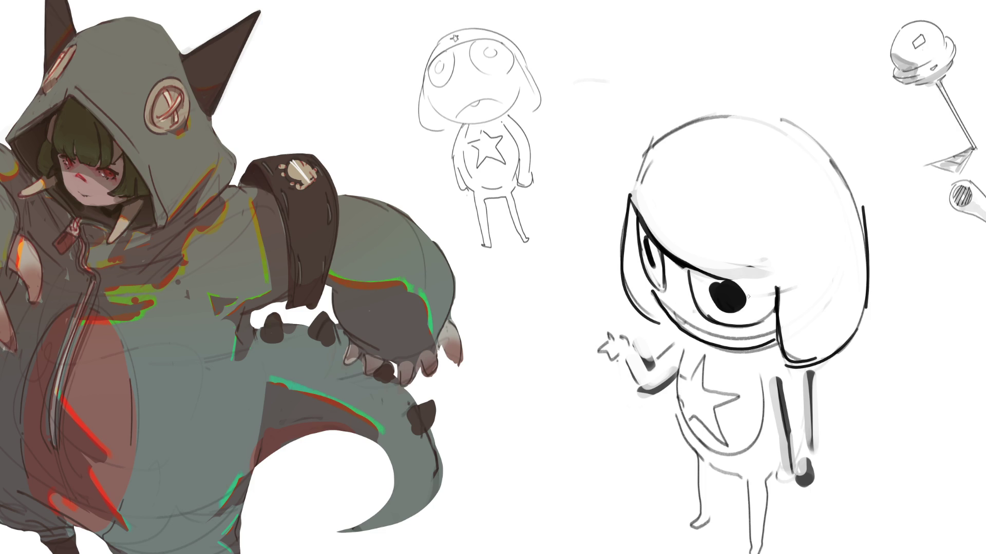
Ink the big figure's body sides, torso, legs and both feet, and draw a ground line under the small sketch.
left_click_drag(682, 346, 680, 374)
left_click_drag(774, 369, 778, 391)
left_click_drag(814, 360, 811, 382)
mouse_move(707, 464)
left_mouse_down()
mouse_move(741, 476)
mouse_move(714, 469)
mouse_move(713, 508)
left_mouse_up()
mouse_move(733, 471)
left_mouse_down()
mouse_move(764, 479)
mouse_move(766, 523)
mouse_move(748, 550)
left_mouse_up()
left_click_drag(690, 528, 733, 553)
left_click_drag(706, 525, 742, 551)
left_click_drag(712, 517, 761, 553)
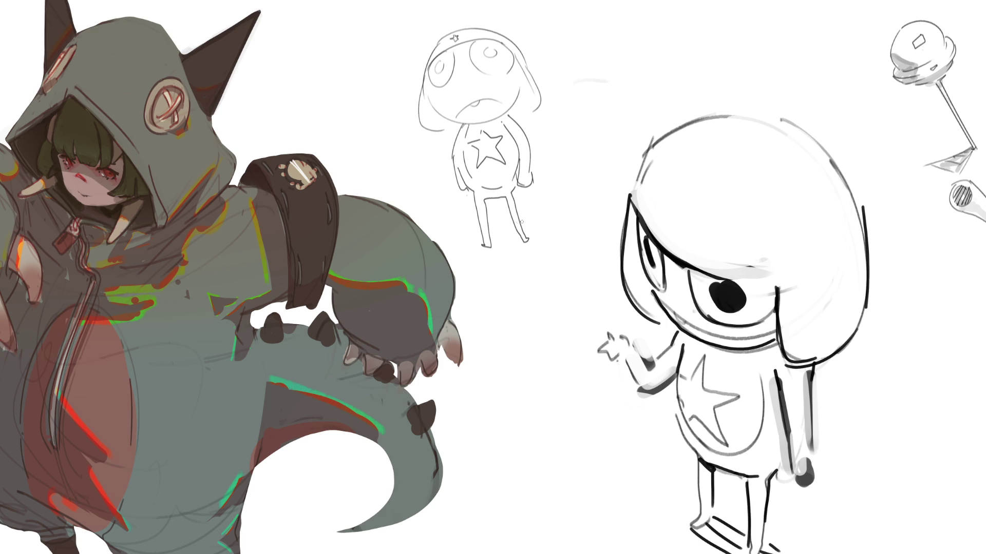
mouse_move(465, 250)
left_mouse_down()
mouse_move(511, 257)
mouse_move(506, 240)
mouse_move(485, 255)
left_mouse_up()
left_click_drag(497, 243, 498, 252)
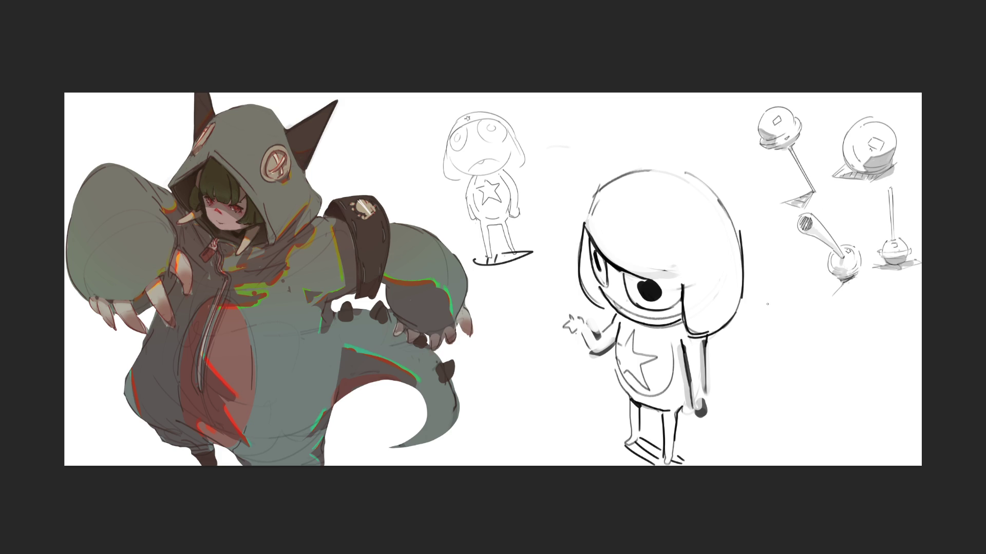
Erase over the inked figure's face, body and legs until the lines are faint grey.
mouse_move(727, 302)
left_mouse_down()
mouse_move(605, 452)
mouse_move(688, 380)
mouse_move(741, 398)
left_mouse_up()
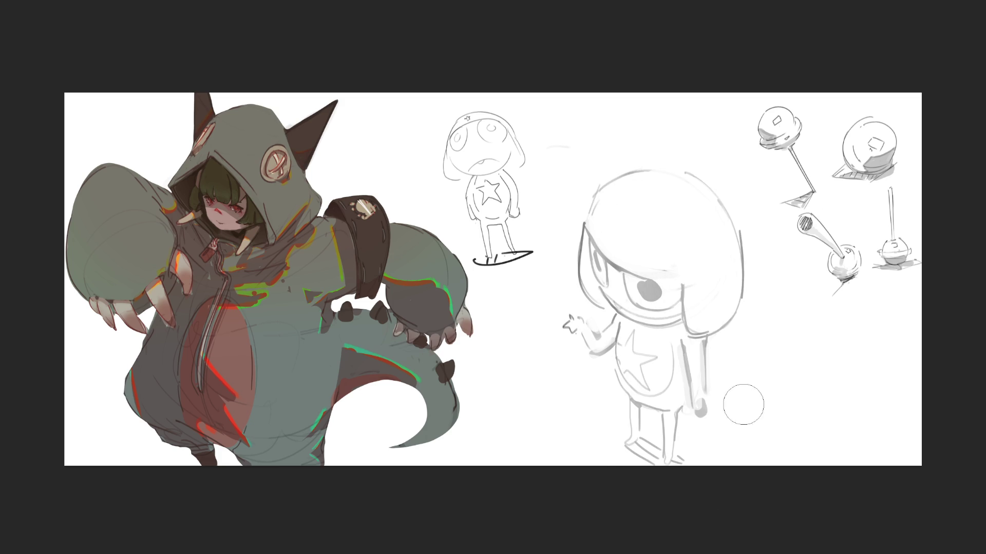
mouse_move(615, 384)
left_mouse_down()
mouse_move(636, 349)
mouse_move(598, 327)
mouse_move(724, 288)
left_mouse_up()
mouse_move(640, 385)
left_mouse_down()
mouse_move(587, 125)
mouse_move(671, 267)
mouse_move(691, 522)
left_mouse_up()
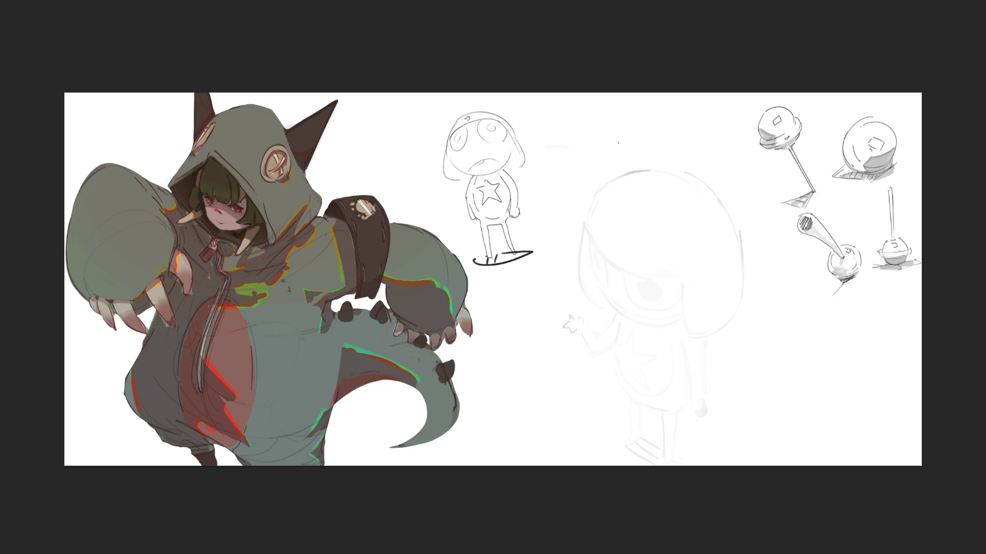
Pencil the new hood's lower edge, redoing it several times, then arc its top outline.
left_click_drag(588, 231, 686, 282)
key("ctrl+z")
left_click_drag(588, 224, 677, 284)
key("ctrl+z")
left_click_drag(586, 219, 682, 268)
key("ctrl+z")
left_click_drag(590, 224, 668, 272)
mouse_move(591, 226)
left_mouse_down()
mouse_move(593, 195)
mouse_move(661, 165)
mouse_move(734, 247)
left_mouse_up()
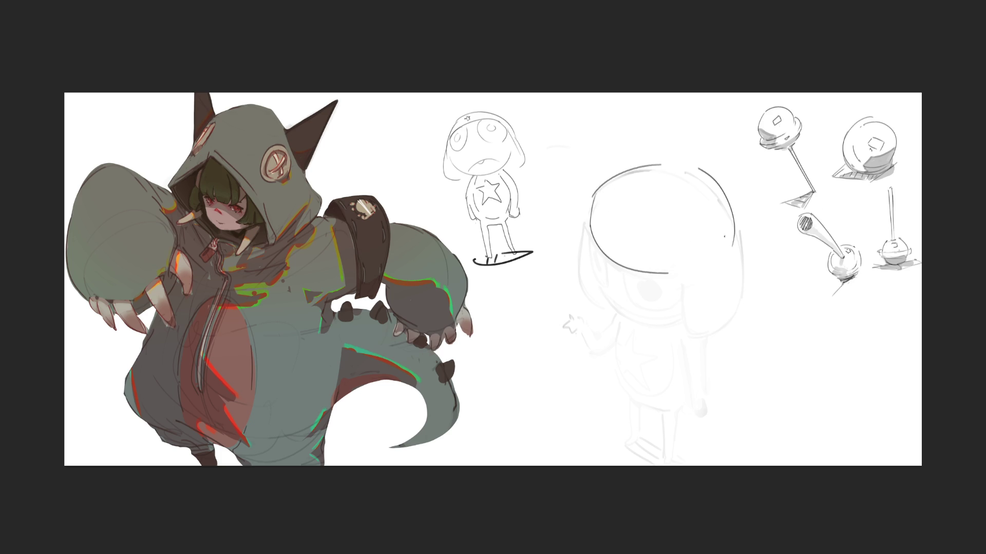
Draw the hood's left and right edges and close its lower right, then sketch hair, eye, hand, torso and legs.
left_click_drag(592, 195, 592, 308)
left_click_drag(673, 276, 704, 333)
left_click_drag(740, 236, 712, 334)
key("ctrl+z")
mouse_move(675, 275)
left_mouse_down()
mouse_move(682, 323)
mouse_move(721, 336)
left_mouse_up()
key("ctrl+z")
key("ctrl+z")
left_click_drag(673, 279, 715, 343)
left_click_drag(740, 228, 726, 329)
key("ctrl+z")
left_click_drag(740, 227, 717, 340)
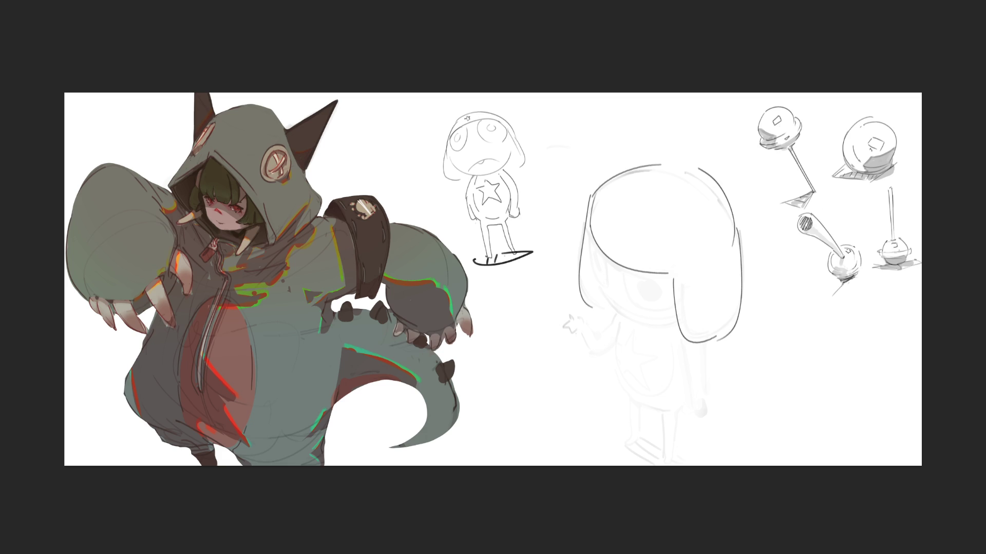
left_click_drag(590, 228, 649, 350)
left_click_drag(652, 248, 666, 462)
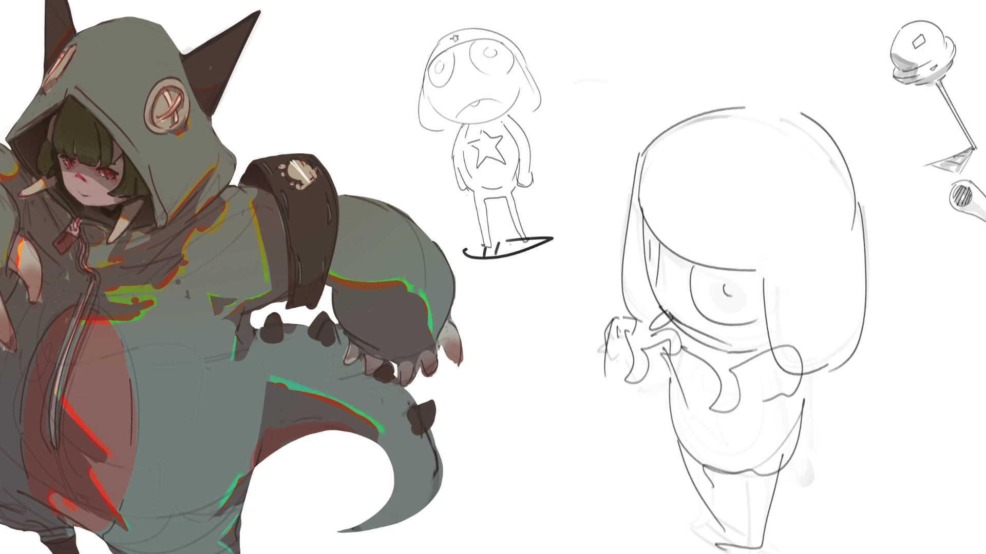
Lasso the hooded sketch, scale it down and move it beside the small star-bellied sketch.
mouse_move(769, 87)
left_mouse_down()
mouse_move(651, 110)
mouse_move(573, 421)
mouse_move(611, 553)
mouse_move(889, 188)
mouse_move(807, 63)
left_mouse_up()
key("ctrl+t")
mouse_move(717, 318)
left_mouse_down()
mouse_move(741, 373)
mouse_move(595, 63)
left_mouse_up()
key("Return")
key("ctrl+d")
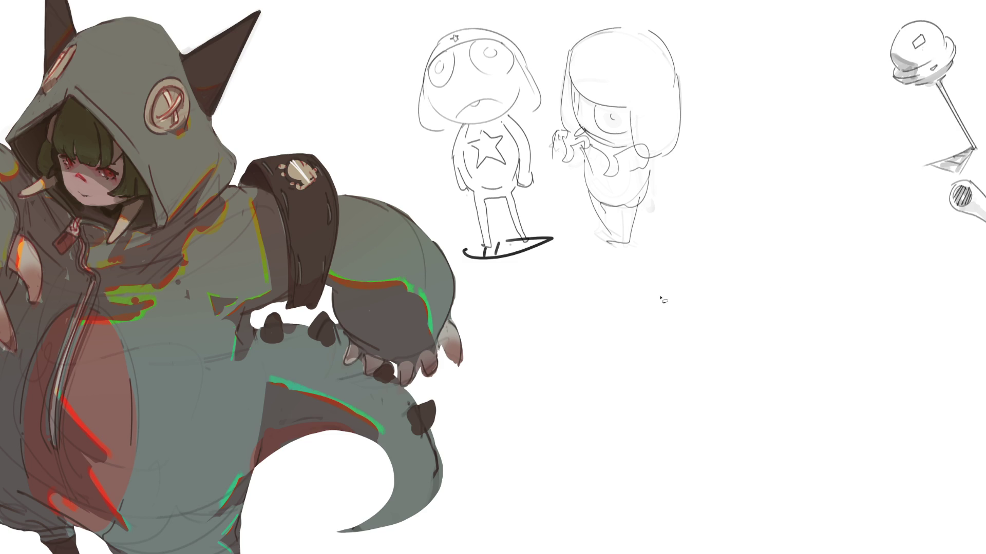
Try fading both pencil sketches with a soft eraser, then undo it.
key("b")
mouse_move(613, 237)
left_mouse_down()
mouse_move(532, 244)
mouse_move(455, 42)
left_mouse_up()
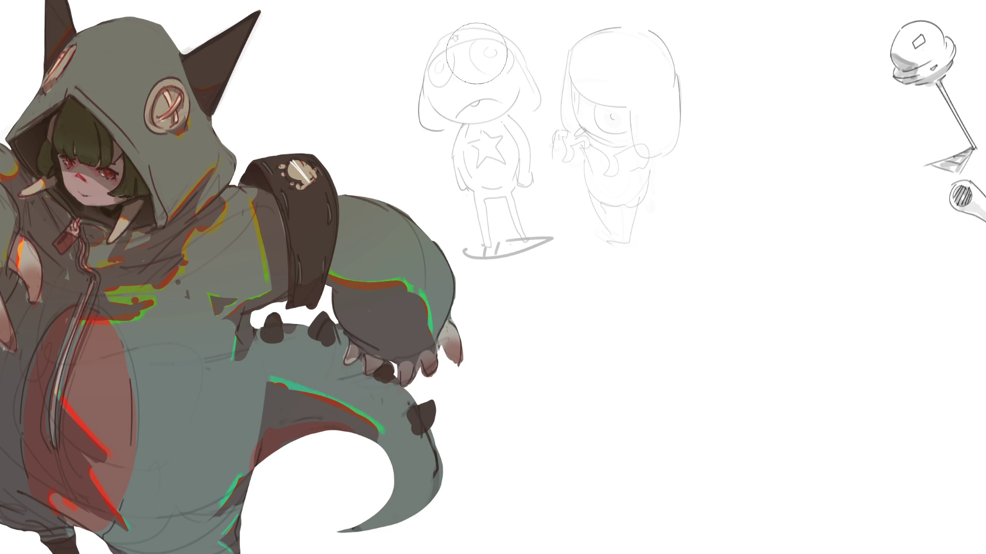
key("ctrl+z")
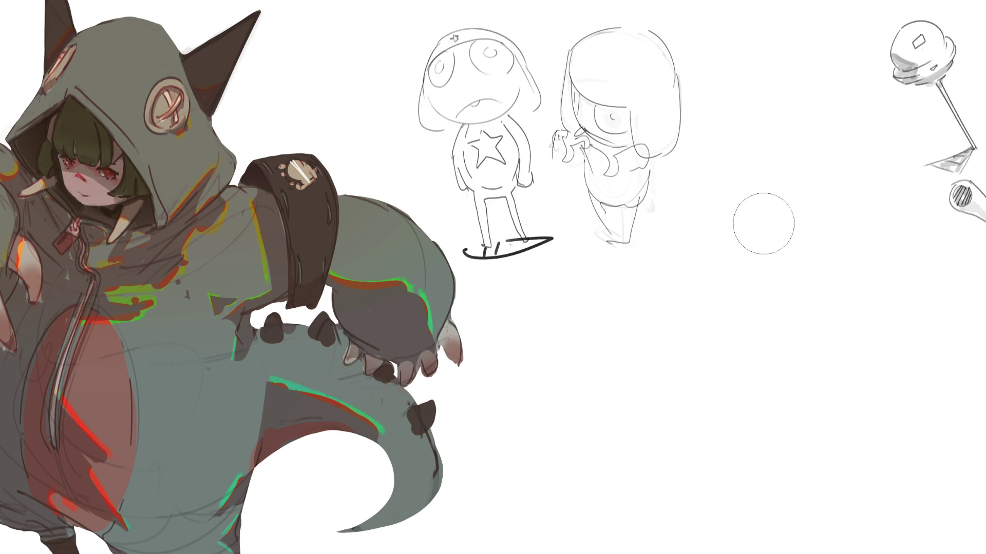
With a tiny brush, draw a large rounded head with its underside and an inner curve on the right.
key("p")
mouse_move(709, 229)
left_mouse_down()
mouse_move(726, 149)
mouse_move(781, 120)
mouse_move(849, 213)
left_mouse_up()
mouse_move(709, 226)
left_mouse_down()
mouse_move(721, 291)
mouse_move(807, 223)
left_mouse_up()
left_click_drag(850, 198, 865, 264)
left_click_drag(844, 222, 824, 272)
key("ctrl+z")
mouse_move(808, 225)
left_mouse_down()
mouse_move(846, 241)
mouse_move(821, 272)
left_mouse_up()
key("ctrl+z")
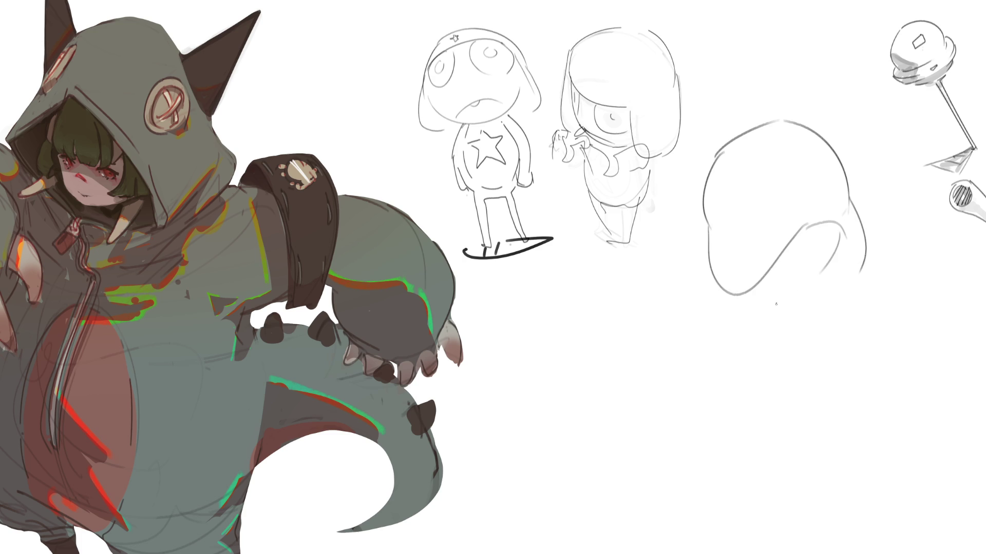
key("ctrl+z")
mouse_move(844, 237)
left_mouse_down()
mouse_move(826, 261)
mouse_move(831, 283)
left_mouse_up()
Sketch the figure's legs and feet and the back of its body.
left_click_drag(762, 299, 759, 336)
left_click_drag(763, 367, 786, 406)
left_click_drag(777, 313, 789, 388)
mouse_move(841, 291)
left_mouse_down()
mouse_move(861, 380)
mouse_move(799, 422)
mouse_move(819, 490)
left_mouse_up()
left_click_drag(816, 408, 832, 497)
left_click_drag(856, 399, 856, 488)
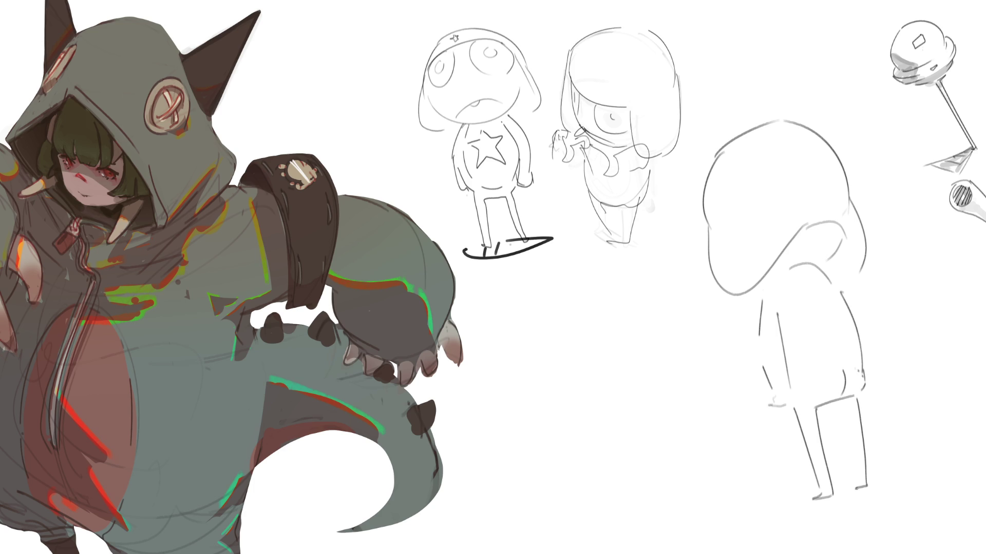
left_click_drag(840, 413, 856, 494)
Refine the head's left edge and the curve under the head, hatching shading beneath it.
left_click_drag(713, 155, 704, 226)
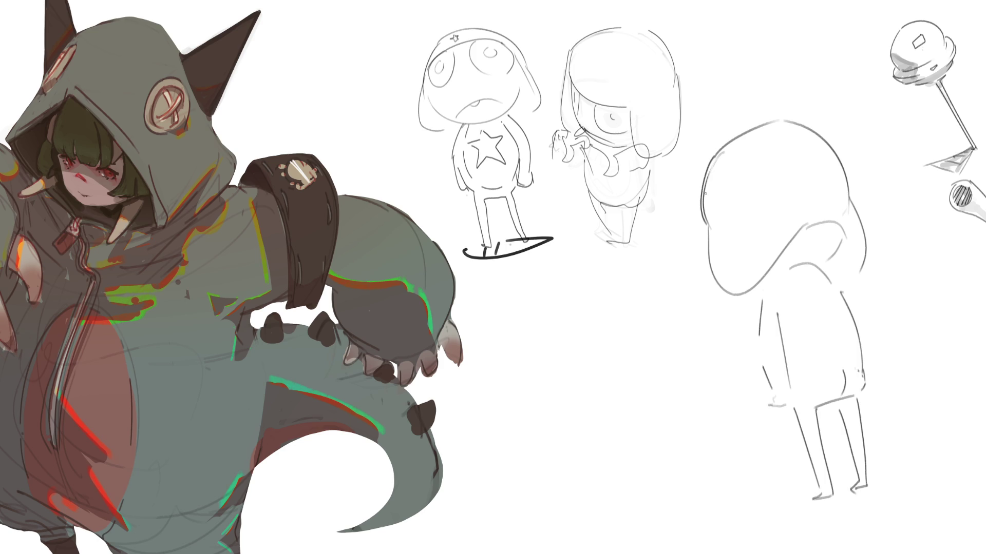
left_click_drag(715, 159, 708, 234)
left_click_drag(786, 267, 816, 263)
mouse_move(826, 262)
left_mouse_down()
mouse_move(826, 284)
mouse_move(835, 285)
left_mouse_up()
left_click_drag(845, 248, 844, 283)
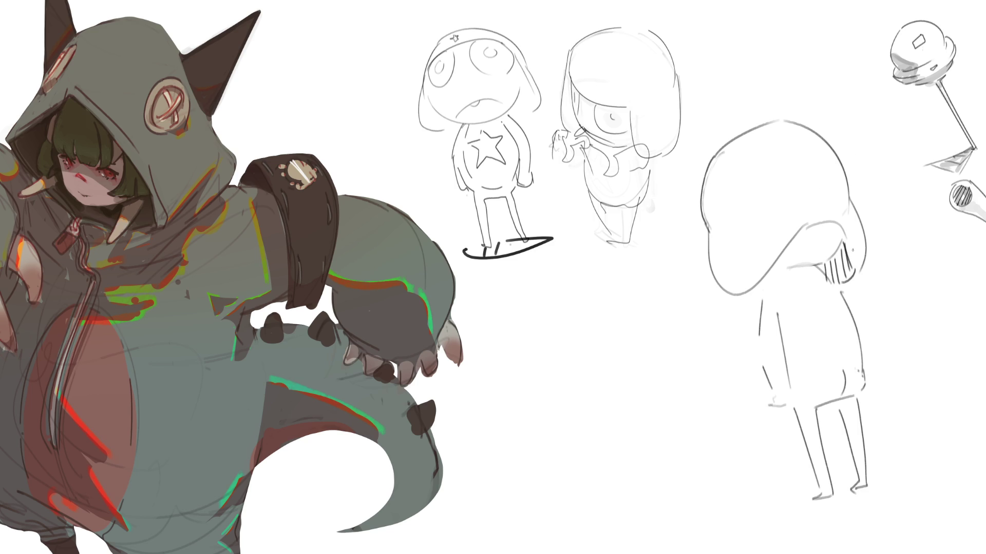
mouse_move(801, 226)
left_mouse_down()
mouse_move(765, 290)
mouse_move(736, 301)
left_mouse_up()
key("ctrl+z")
left_click_drag(779, 274, 735, 296)
left_click_drag(789, 241, 765, 277)
Add vertical lines below the head and on the body, and extend the inner leg line.
left_click_drag(756, 291, 754, 336)
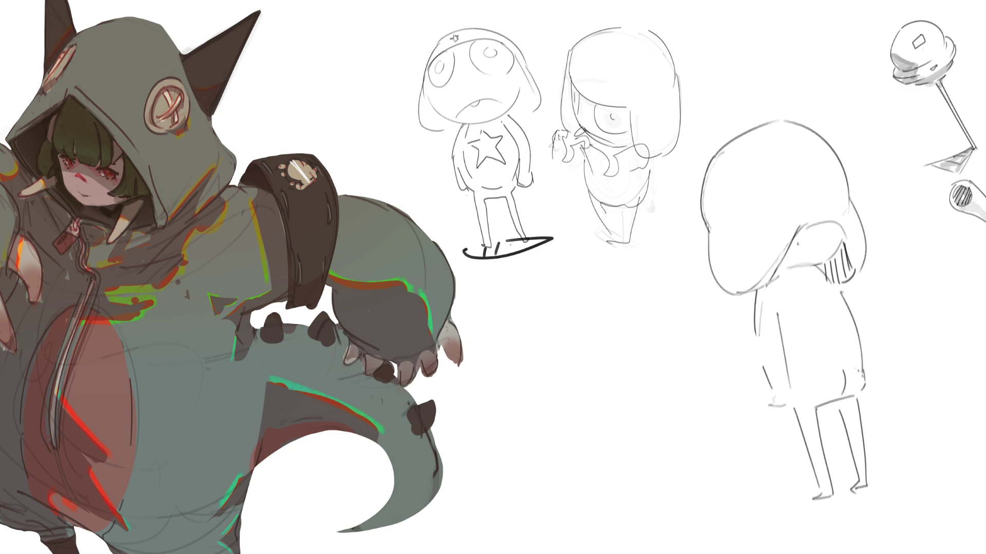
mouse_move(806, 296)
left_mouse_down()
mouse_move(805, 308)
mouse_move(824, 317)
left_mouse_up()
key("ctrl+z")
left_click_drag(843, 400, 843, 420)
Hatch the right leg down to the ankle and darken the neck, collar and inner hood edge.
mouse_move(855, 405)
left_mouse_down()
mouse_move(845, 428)
mouse_move(856, 447)
left_mouse_up()
left_click_drag(860, 445, 856, 472)
left_click_drag(866, 465, 861, 486)
left_click_drag(870, 480, 868, 483)
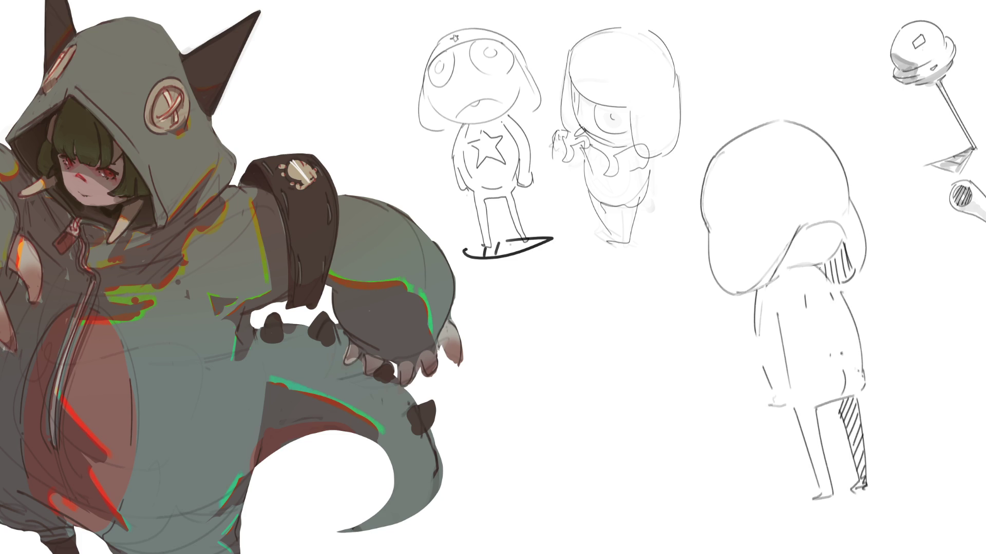
left_click_drag(828, 260, 841, 247)
left_click_drag(802, 226, 844, 215)
left_click_drag(847, 221, 844, 242)
Draw an elliptical ground shadow around the feet and hatch inside it.
mouse_move(809, 491)
left_mouse_down()
mouse_move(801, 501)
mouse_move(896, 484)
mouse_move(842, 485)
mouse_move(796, 507)
mouse_move(826, 497)
left_mouse_up()
mouse_move(836, 495)
left_mouse_down()
mouse_move(840, 485)
mouse_move(835, 493)
left_mouse_up()
left_click_drag(842, 505, 857, 489)
left_click_drag(870, 495, 875, 482)
left_click_drag(880, 491, 885, 480)
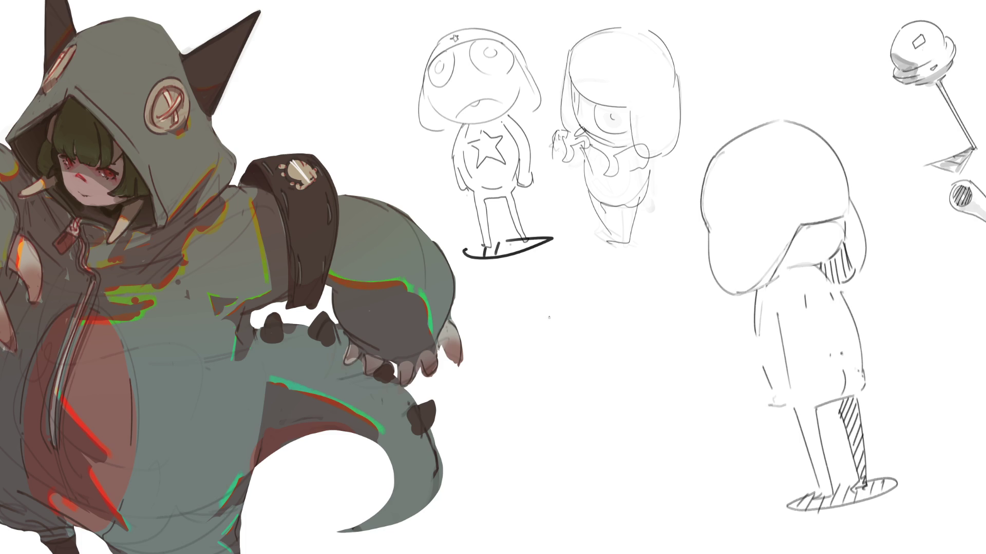
Draw the sitting figure's arched head with a small star, brim arcs and snout loop.
mouse_move(549, 280)
left_mouse_down()
mouse_move(512, 341)
mouse_move(580, 266)
mouse_move(654, 344)
left_mouse_up()
mouse_move(587, 261)
left_mouse_down()
mouse_move(567, 267)
mouse_move(506, 414)
mouse_move(582, 343)
mouse_move(649, 329)
left_mouse_up()
mouse_move(623, 297)
left_mouse_down()
mouse_move(627, 312)
mouse_move(626, 299)
left_mouse_up()
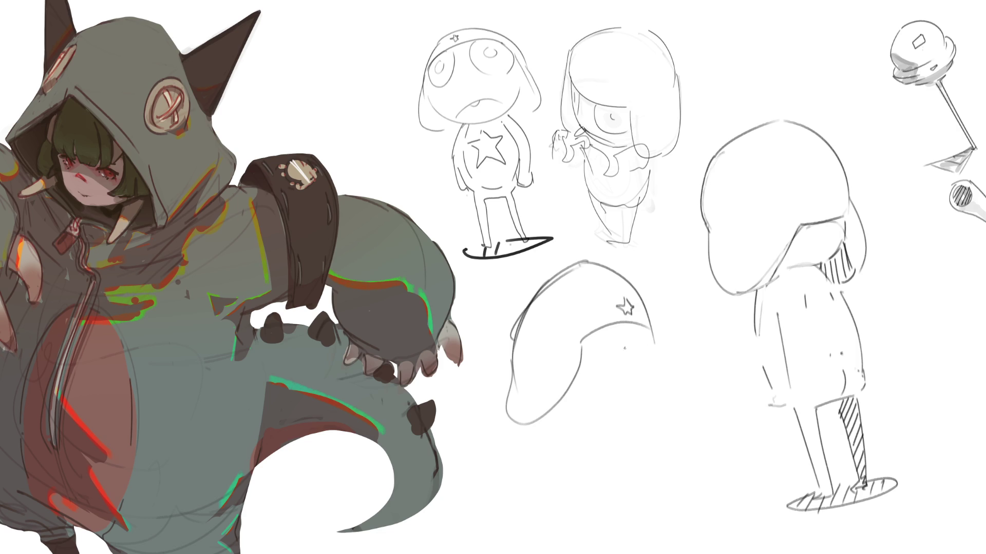
mouse_move(589, 341)
left_mouse_down()
mouse_move(597, 377)
mouse_move(634, 371)
left_mouse_up()
mouse_move(650, 335)
left_mouse_down()
mouse_move(653, 363)
mouse_move(611, 366)
mouse_move(659, 350)
mouse_move(642, 416)
left_mouse_up()
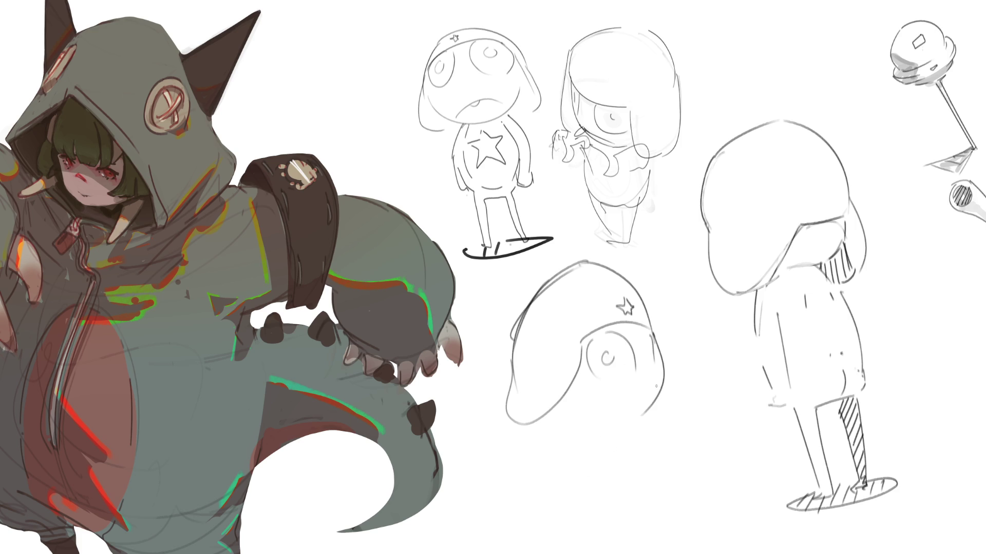
left_click_drag(654, 384, 621, 402)
left_click_drag(559, 422, 587, 427)
Sketch the body curving down to the ground line and the bent leg.
mouse_move(589, 427)
left_mouse_down()
mouse_move(623, 423)
mouse_move(666, 497)
mouse_move(665, 515)
left_mouse_up()
mouse_move(537, 422)
left_mouse_down()
mouse_move(526, 436)
mouse_move(519, 537)
mouse_move(540, 539)
mouse_move(626, 501)
left_mouse_up()
left_click_drag(568, 535, 612, 527)
mouse_move(598, 450)
left_mouse_down()
mouse_move(576, 496)
mouse_move(615, 500)
left_mouse_up()
left_click_drag(603, 446, 667, 514)
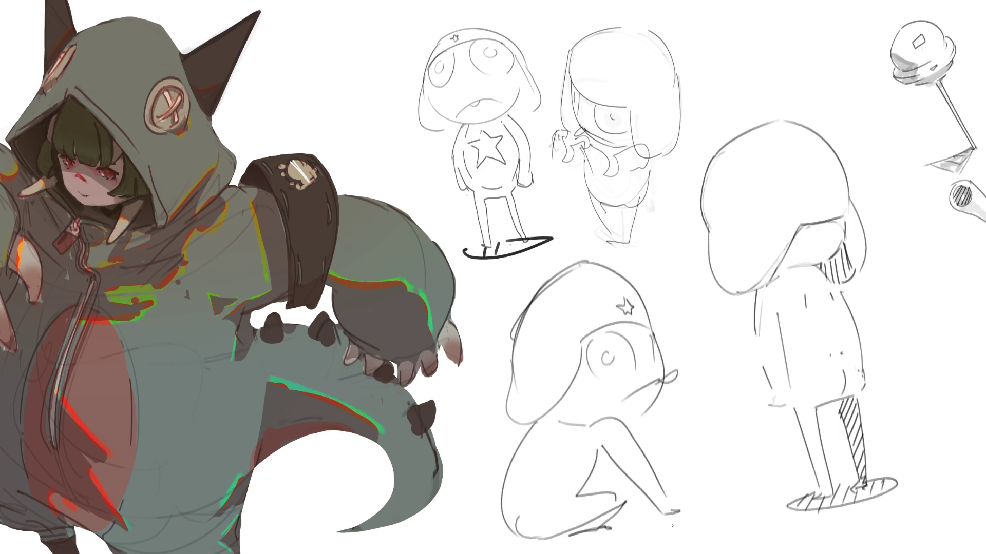
left_click_drag(603, 450, 604, 493)
Add the mouth bulge with hatching, the other leg and foot, ground lines and leg hatching.
mouse_move(666, 389)
left_mouse_down()
mouse_move(676, 413)
mouse_move(637, 433)
left_mouse_up()
mouse_move(649, 415)
left_mouse_down()
mouse_move(645, 428)
mouse_move(666, 407)
left_mouse_up()
left_click_drag(626, 482, 636, 517)
mouse_move(573, 534)
left_mouse_down()
mouse_move(545, 542)
mouse_move(606, 533)
left_mouse_up()
left_click_drag(542, 544, 678, 508)
left_click_drag(647, 501, 652, 510)
left_click_drag(594, 529, 652, 502)
mouse_move(565, 538)
left_mouse_down()
mouse_move(514, 544)
mouse_move(613, 534)
left_mouse_up()
left_click_drag(607, 453, 625, 483)
left_click_drag(612, 479, 628, 503)
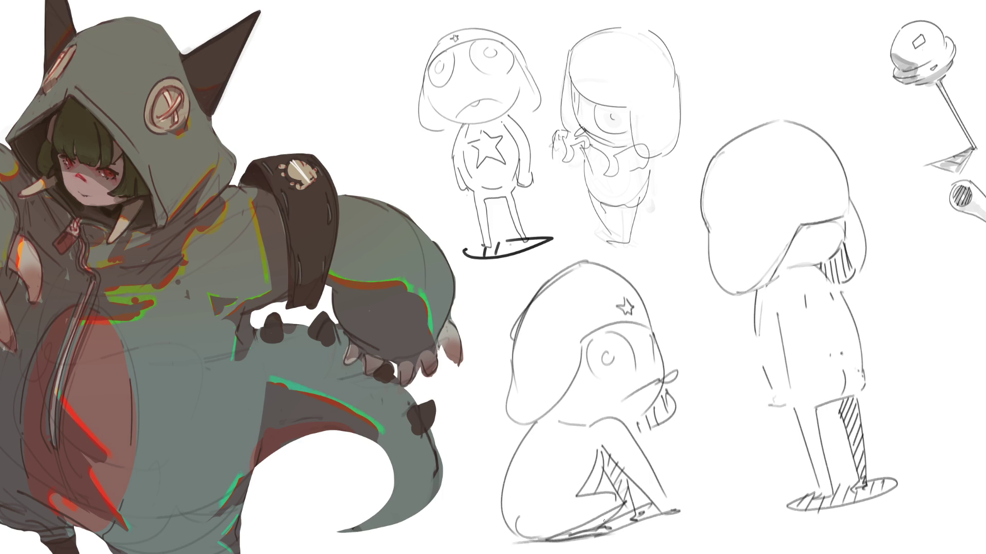
Add short lines under the hat and redraw the hat's left and top edges.
mouse_move(542, 444)
left_mouse_down()
mouse_move(524, 445)
mouse_move(545, 445)
left_mouse_up()
mouse_move(560, 406)
left_mouse_down()
mouse_move(561, 443)
mouse_move(572, 427)
left_mouse_up()
left_click_drag(580, 370, 579, 393)
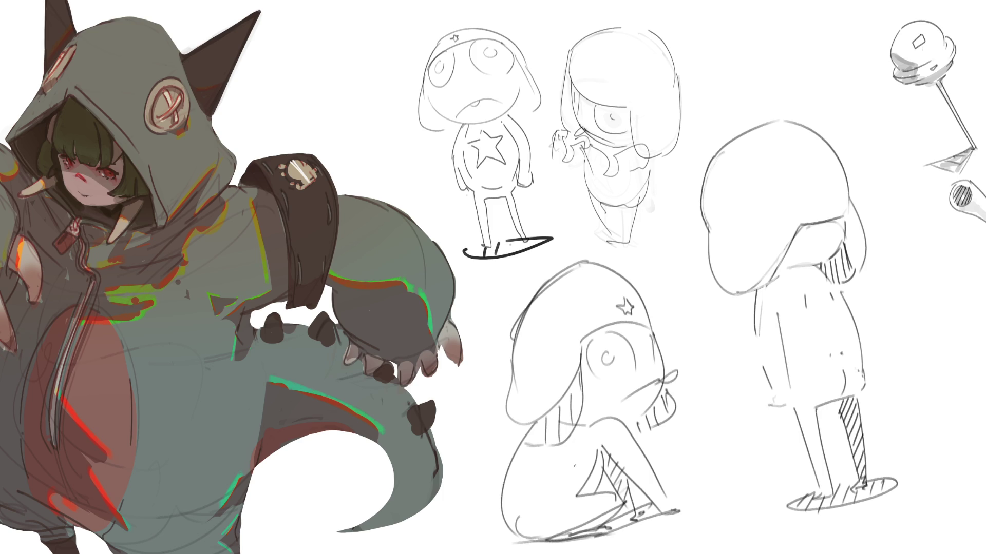
left_click_drag(514, 297, 520, 384)
left_click_drag(581, 262, 519, 302)
key("ctrl+z")
left_click_drag(587, 259, 524, 293)
left_click_drag(511, 333, 533, 304)
key("ctrl+z")
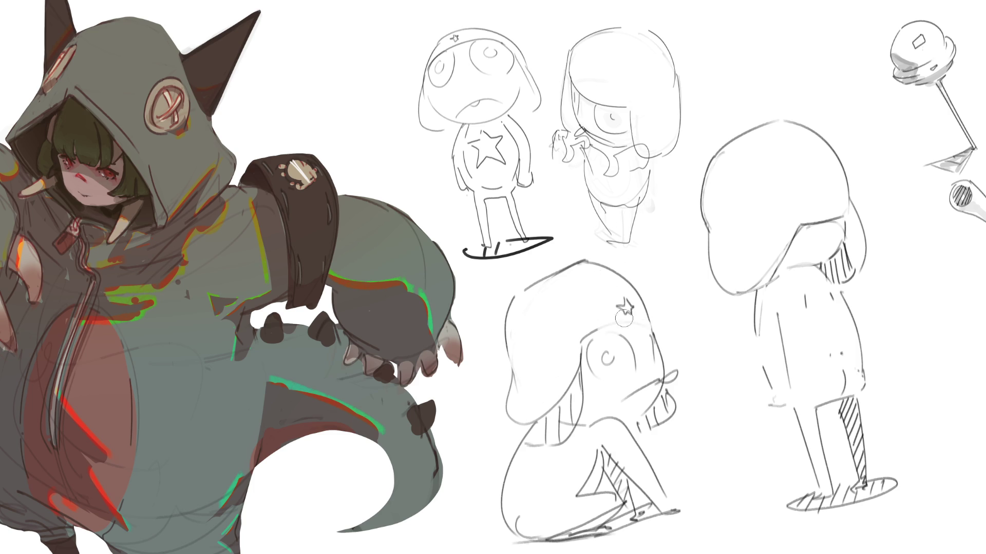
Try a thick black line across the hat, undo it, and paint a black pupil in the eye.
mouse_move(589, 338)
left_mouse_down()
mouse_move(642, 321)
mouse_move(585, 336)
mouse_move(644, 308)
mouse_move(618, 303)
mouse_move(582, 338)
left_mouse_up()
key("ctrl+z")
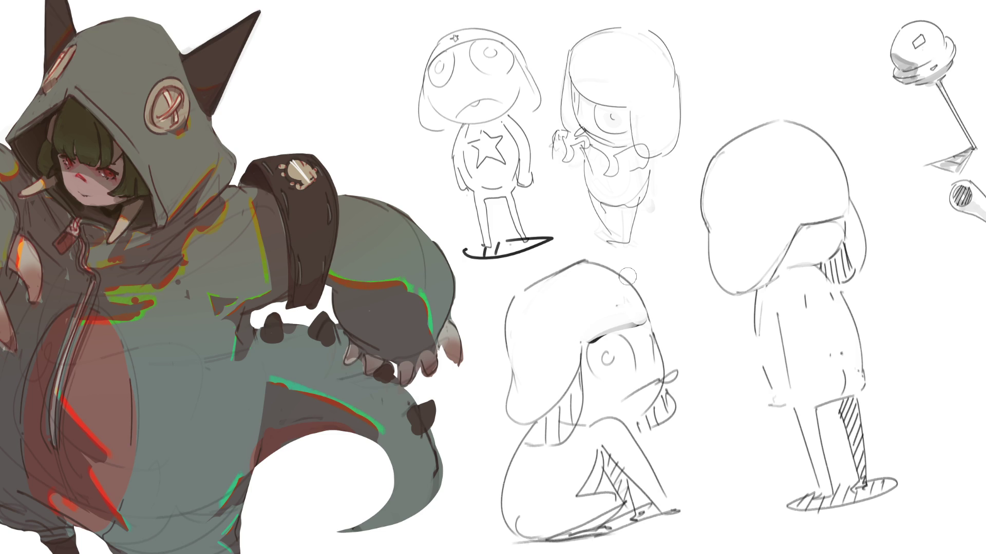
left_click(607, 360)
Paint a black nose, outline the head's left side and jaw in black, and add a small star on the hat.
mouse_move(670, 390)
left_mouse_down()
mouse_move(651, 431)
mouse_move(662, 403)
left_mouse_up()
mouse_move(496, 353)
left_mouse_down()
mouse_move(511, 433)
mouse_move(567, 413)
mouse_move(578, 343)
left_mouse_up()
left_click_drag(528, 414, 576, 342)
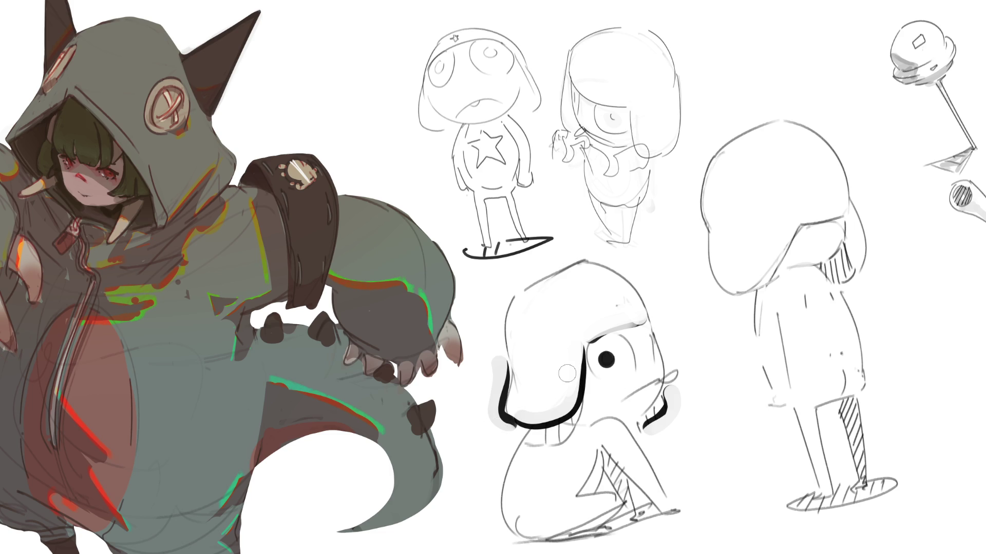
mouse_move(567, 397)
left_mouse_down()
mouse_move(508, 413)
mouse_move(511, 342)
mouse_move(497, 408)
mouse_move(513, 418)
left_mouse_up()
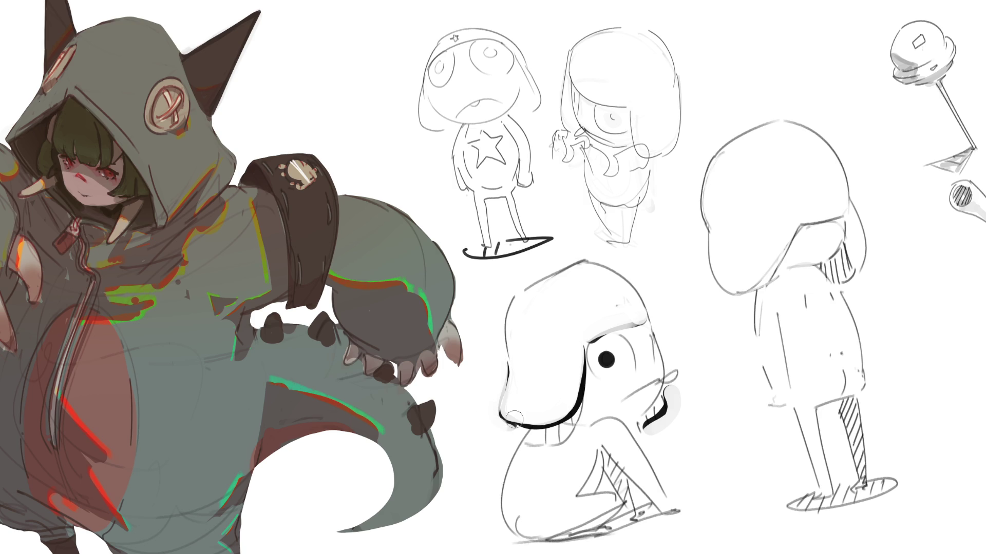
key("ctrl+z")
mouse_move(630, 296)
left_mouse_down()
mouse_move(643, 316)
mouse_move(634, 299)
left_mouse_up()
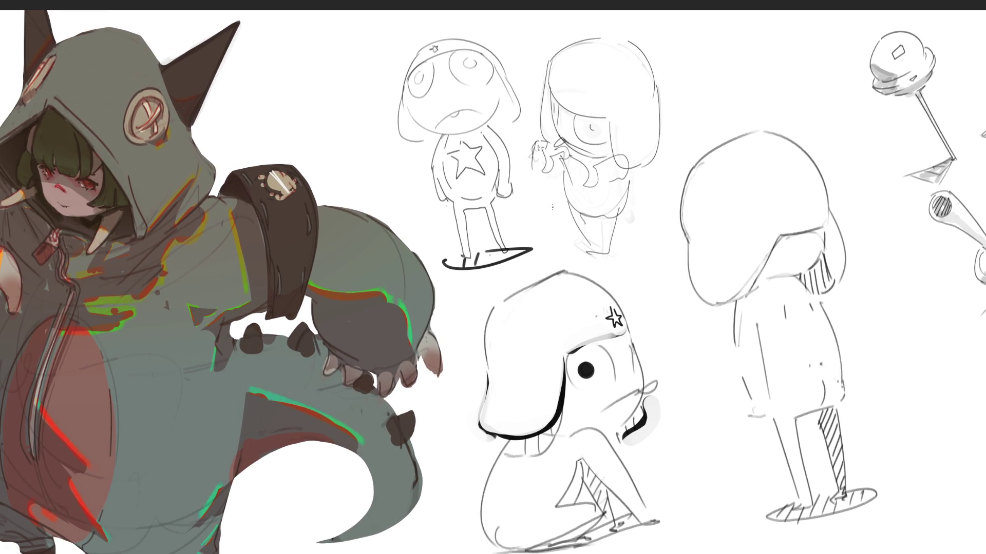
Fill the top-left frog's eye with a black pupil and shade both ears grey.
left_click_drag(470, 63, 422, 76)
mouse_move(404, 103)
left_mouse_down()
mouse_move(419, 138)
mouse_move(406, 120)
mouse_move(429, 137)
left_mouse_up()
mouse_move(498, 75)
left_mouse_down()
mouse_move(497, 122)
mouse_move(514, 85)
mouse_move(500, 118)
mouse_move(506, 94)
mouse_move(453, 112)
left_mouse_up()
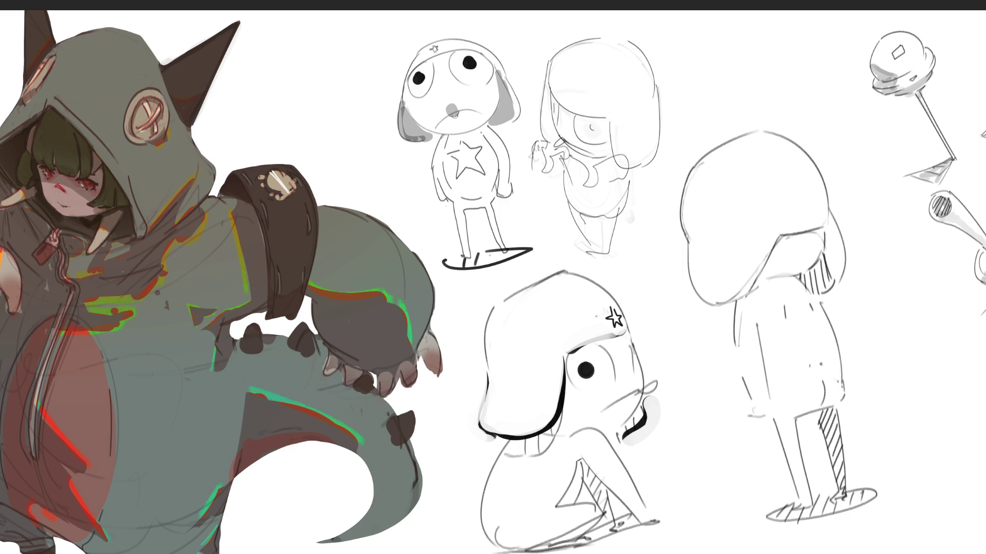
key("ctrl+z")
key("ctrl+shift+z")
Shade the top frog's legs and body dark grey, with soft grey on the face and torso.
mouse_move(462, 210)
left_mouse_down()
mouse_move(468, 250)
mouse_move(461, 206)
mouse_move(487, 206)
mouse_move(505, 260)
left_mouse_up()
left_click_drag(498, 163, 499, 197)
mouse_move(437, 139)
left_mouse_down()
mouse_move(476, 132)
mouse_move(437, 148)
mouse_move(493, 121)
left_mouse_up()
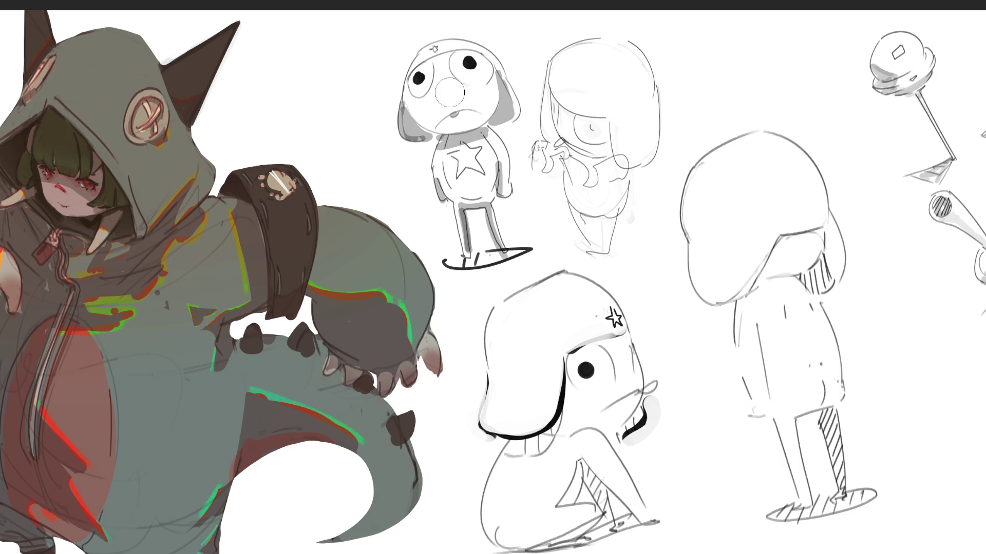
left_click_drag(446, 85, 451, 95)
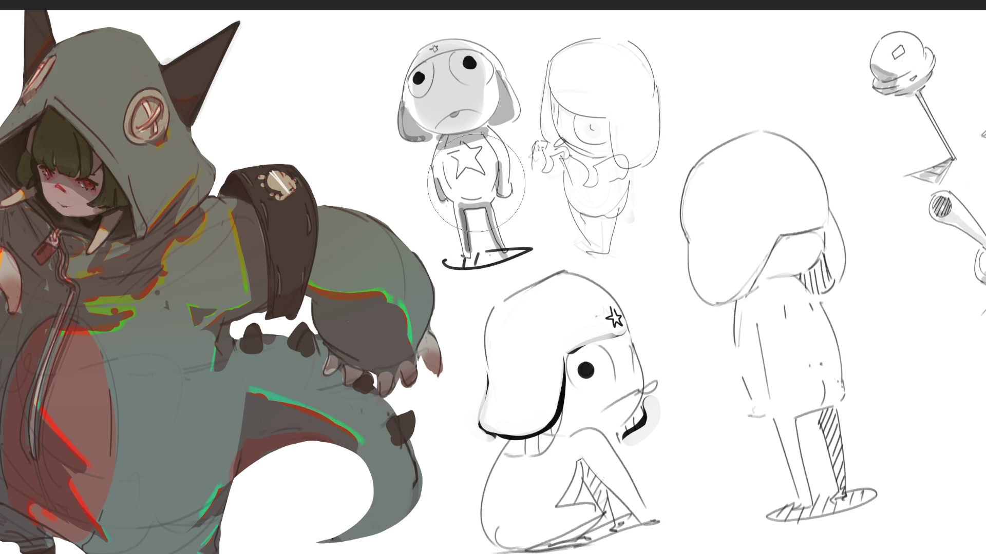
left_click_drag(446, 149, 480, 180)
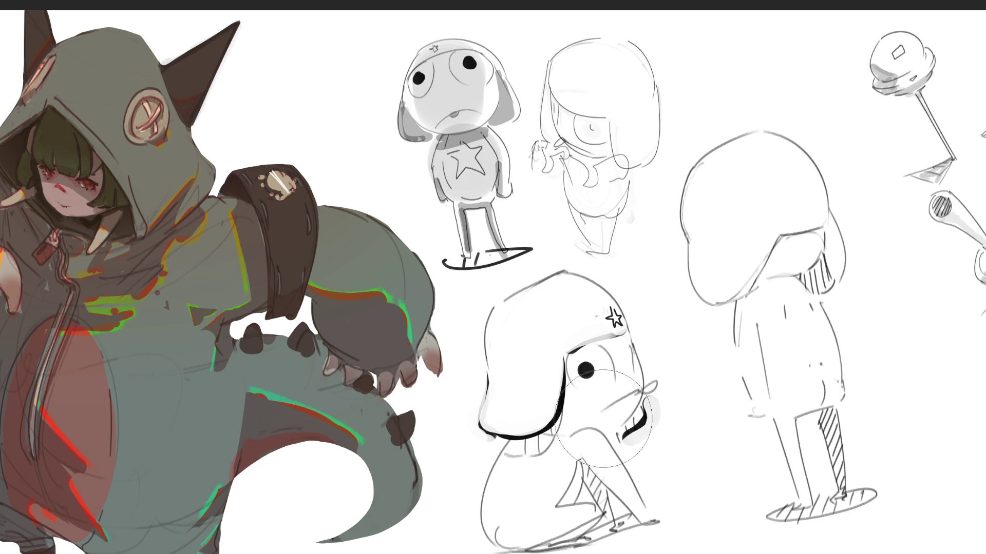
Add small white highlights to both pupils of the top frog.
key("bracketleft")
key("bracketleft")
key("bracketleft")
left_click(475, 60)
left_click(421, 75)
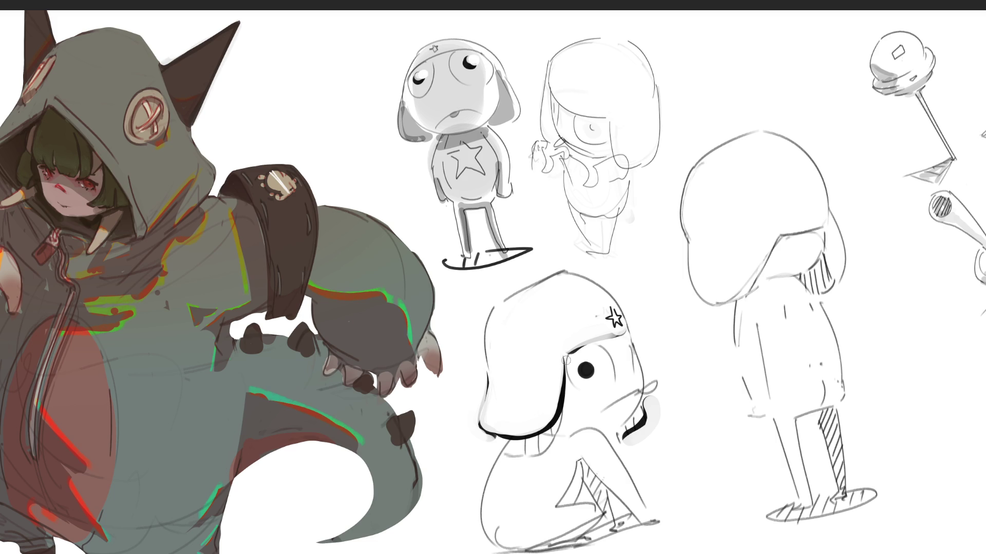
Dab three dark grey blush spots on each cheek of the top frog.
left_click(477, 81)
left_click(486, 82)
left_click(494, 84)
left_click(410, 98)
left_click(418, 96)
left_click(425, 96)
Dab blush below the lower figure's eye and beside its face, then shade under its hat brim.
left_click(586, 397)
left_click(594, 399)
left_click(602, 394)
left_click(650, 372)
left_click(656, 370)
left_click(661, 370)
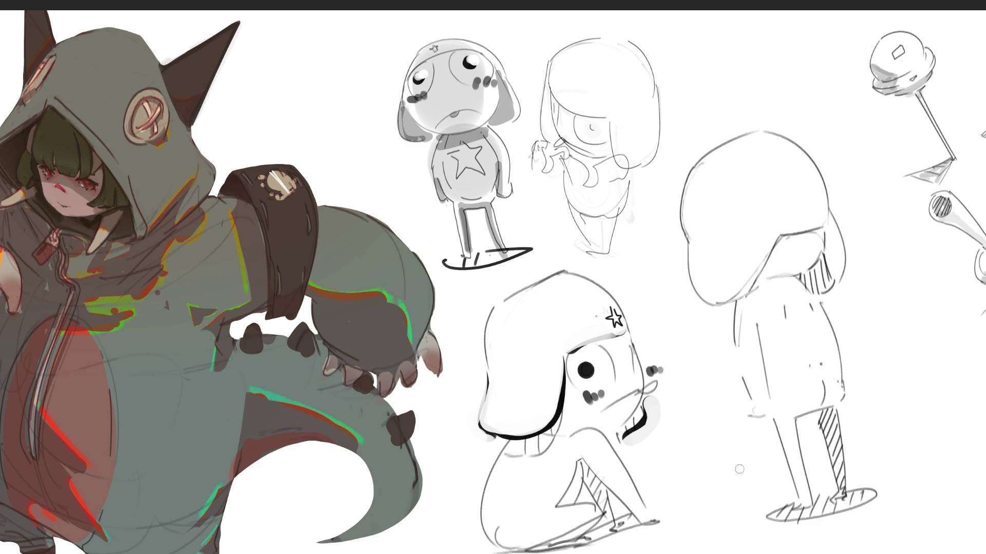
mouse_move(510, 445)
left_mouse_down()
mouse_move(534, 442)
mouse_move(562, 419)
mouse_move(534, 442)
mouse_move(565, 421)
mouse_move(580, 436)
left_mouse_up()
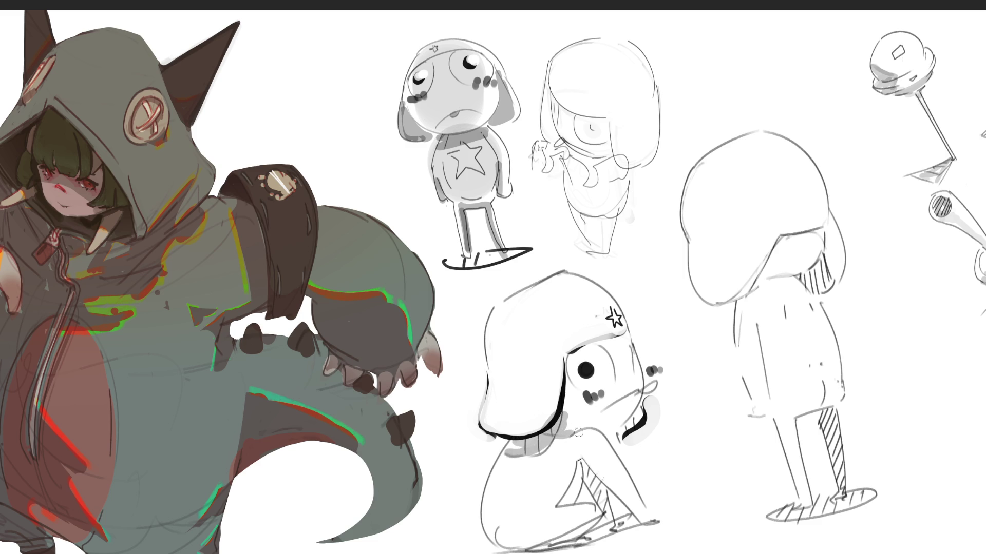
mouse_move(639, 411)
left_mouse_down()
mouse_move(622, 430)
mouse_move(608, 516)
mouse_move(595, 472)
mouse_move(595, 534)
mouse_move(630, 520)
mouse_move(496, 552)
left_mouse_up()
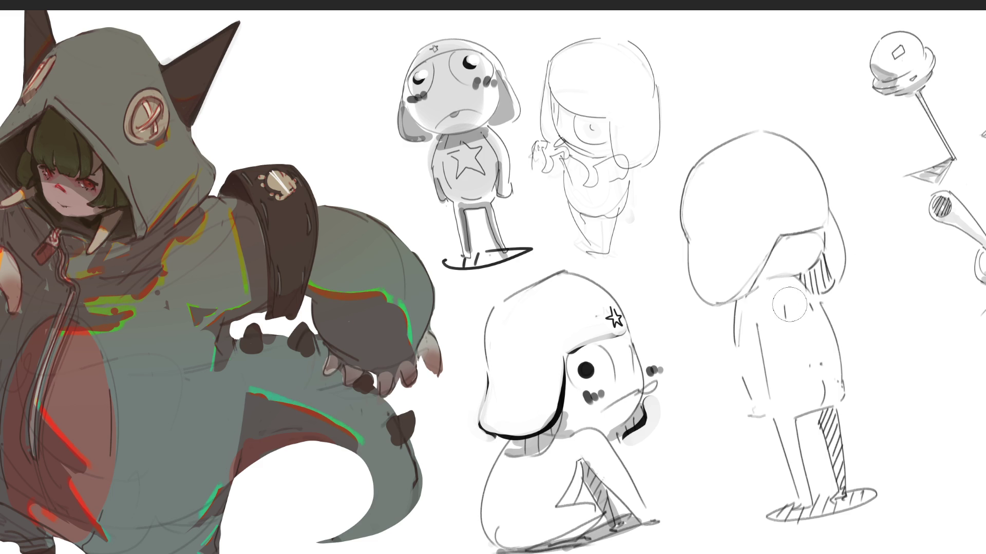
Paint a soft shadow on the standing figure's neck and shade its back and front legs.
left_click(796, 265)
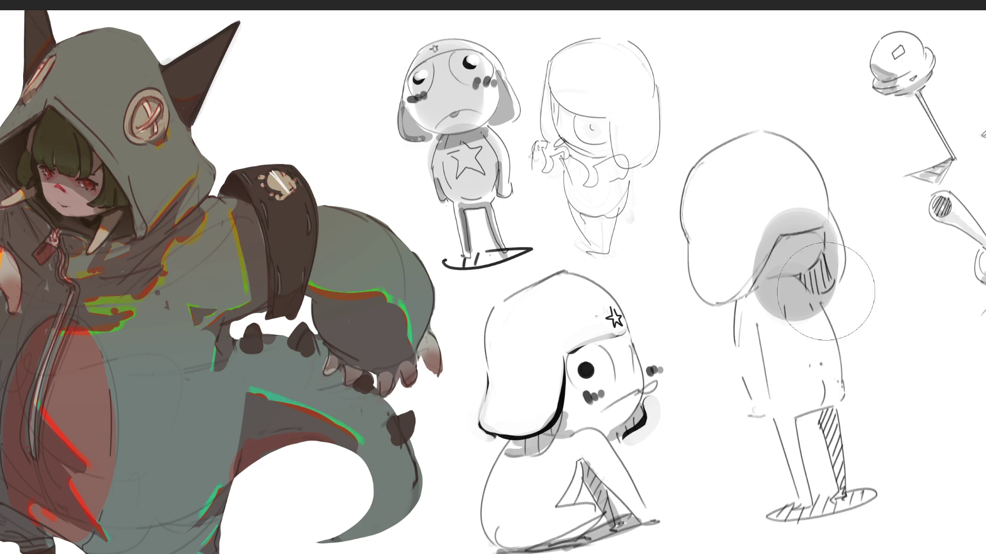
key("bracketleft")
key("bracketleft")
key("bracketleft")
key("bracketleft")
key("bracketleft")
key("bracketleft")
mouse_move(826, 404)
left_mouse_down()
mouse_move(842, 508)
mouse_move(783, 516)
mouse_move(862, 487)
left_mouse_up()
mouse_move(792, 415)
left_mouse_down()
mouse_move(821, 399)
mouse_move(797, 445)
left_mouse_up()
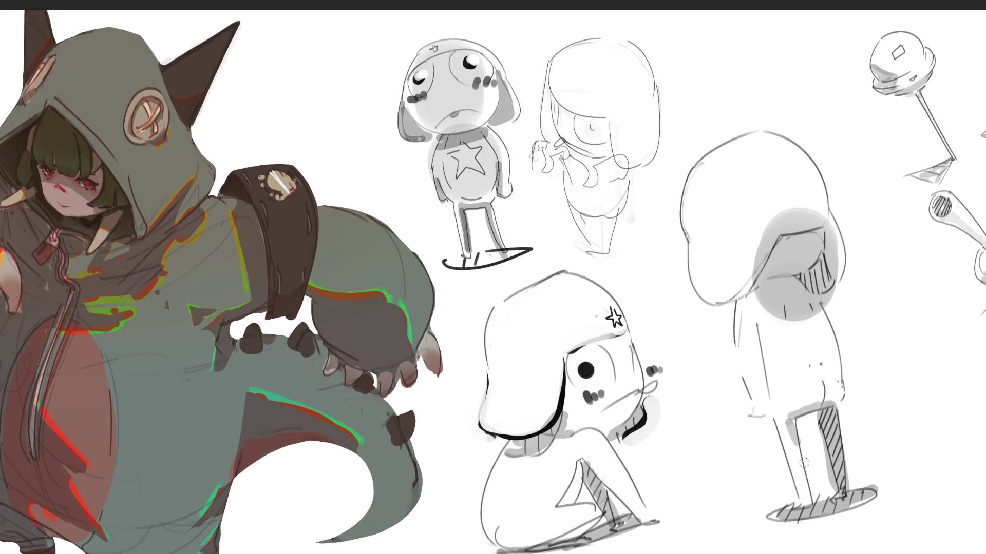
left_click_drag(767, 414, 765, 401)
Shade the front arm, body's right edge and head's lower-left edge, then fade the hooded sketch.
left_click_drag(759, 325, 770, 406)
left_click_drag(826, 329, 833, 364)
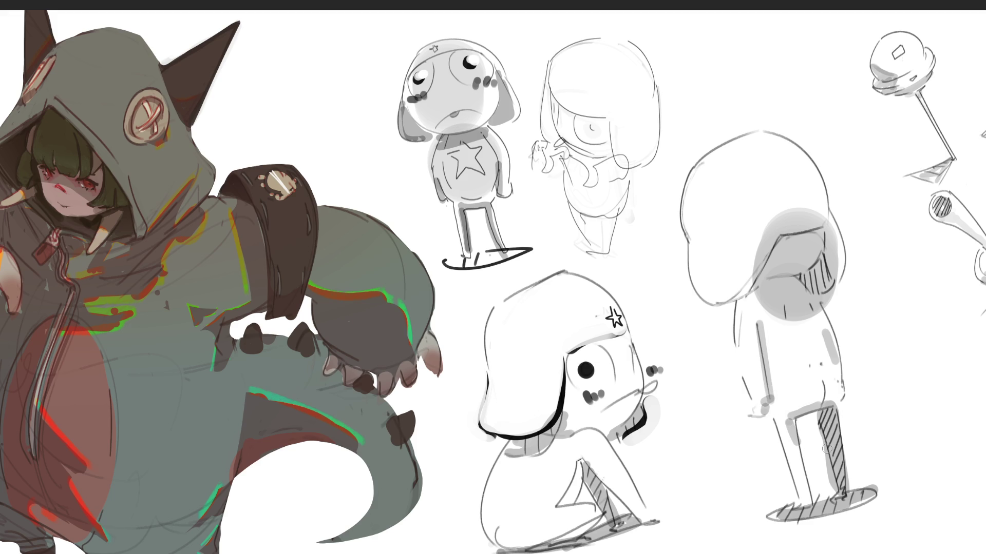
mouse_move(734, 311)
left_mouse_down()
mouse_move(760, 280)
mouse_move(821, 265)
mouse_move(809, 288)
mouse_move(826, 279)
mouse_move(821, 288)
left_mouse_up()
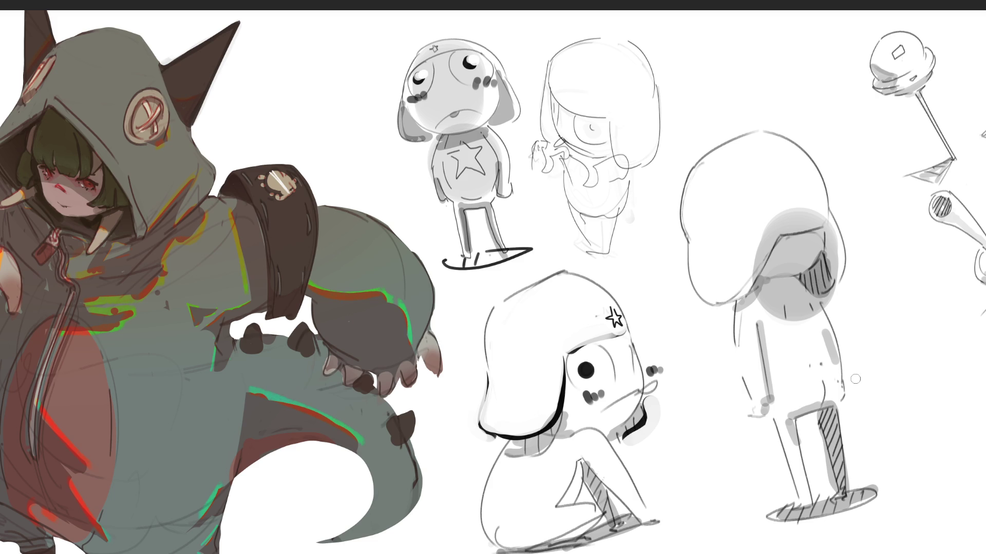
left_click_drag(715, 302, 751, 291)
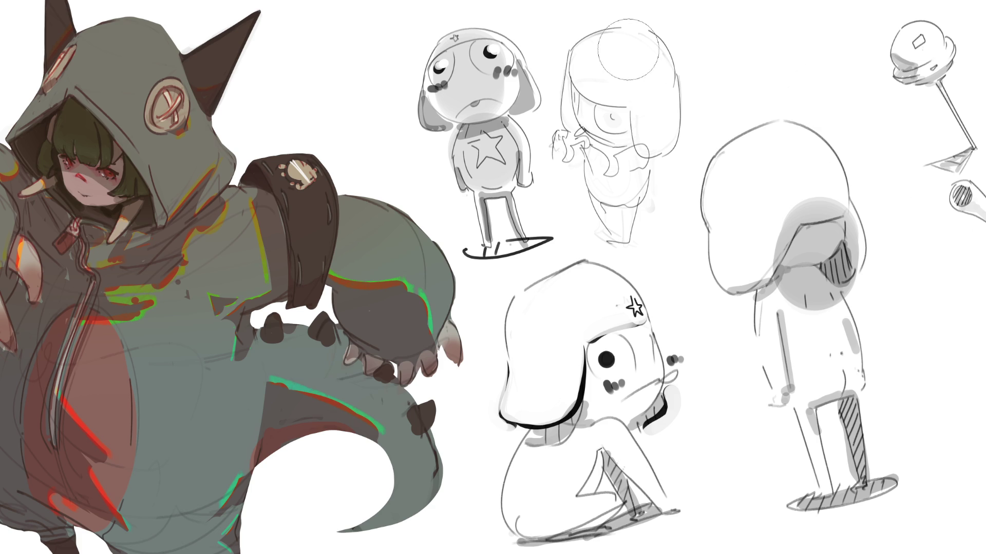
mouse_move(619, 76)
left_mouse_down()
mouse_move(606, 154)
mouse_move(590, 100)
mouse_move(613, 223)
mouse_move(644, 29)
mouse_move(622, 195)
mouse_move(651, 51)
mouse_move(630, 179)
mouse_move(650, 153)
mouse_move(600, 64)
mouse_move(608, 164)
mouse_move(630, 224)
mouse_move(671, 210)
left_mouse_up()
With a small drawing brush, draw the upper eyelid above the hooded sketch's eye.
key("b")
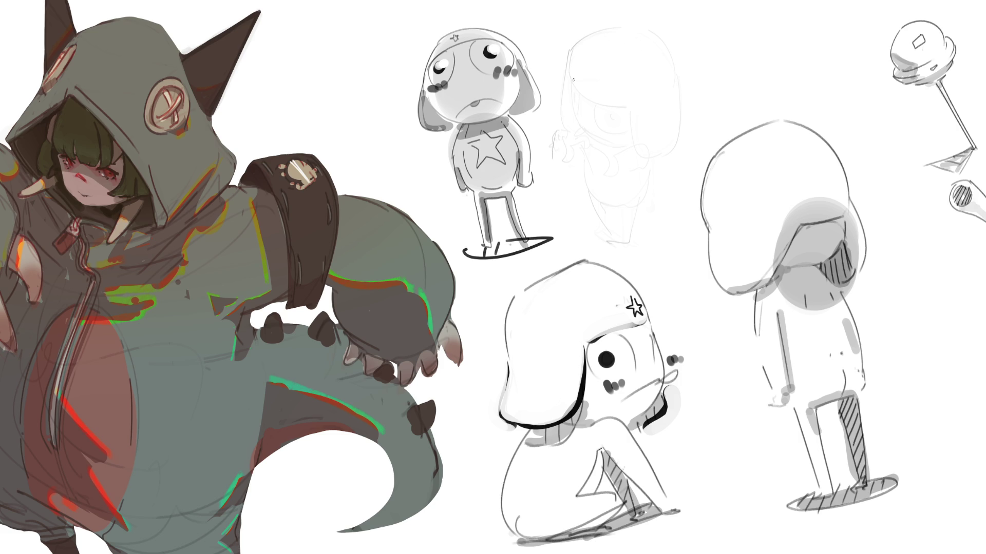
mouse_move(571, 85)
left_mouse_down()
mouse_move(576, 105)
mouse_move(580, 98)
mouse_move(580, 109)
mouse_move(614, 129)
mouse_move(623, 108)
left_mouse_up()
key("ctrl+z")
left_click_drag(570, 80, 624, 108)
Trace the hood's left, top and right outline, redoing the right-side line until it fits.
left_click_drag(568, 79, 580, 41)
left_click_drag(568, 78, 564, 135)
mouse_move(575, 44)
left_mouse_down()
mouse_move(644, 23)
mouse_move(677, 106)
left_mouse_up()
key("ctrl+z")
left_click_drag(651, 26, 685, 111)
key("ctrl+z")
mouse_move(648, 30)
left_mouse_down()
mouse_move(683, 91)
mouse_move(659, 154)
left_mouse_up()
left_click_drag(680, 104, 669, 151)
key("ctrl+z")
key("ctrl+z")
Draw the line from eye to bottom curve and the right side, and darken the hair and eye.
left_click_drag(634, 114, 668, 160)
left_click_drag(684, 103, 675, 146)
mouse_move(573, 113)
left_mouse_down()
mouse_move(601, 146)
mouse_move(583, 125)
mouse_move(605, 145)
mouse_move(633, 149)
left_mouse_up()
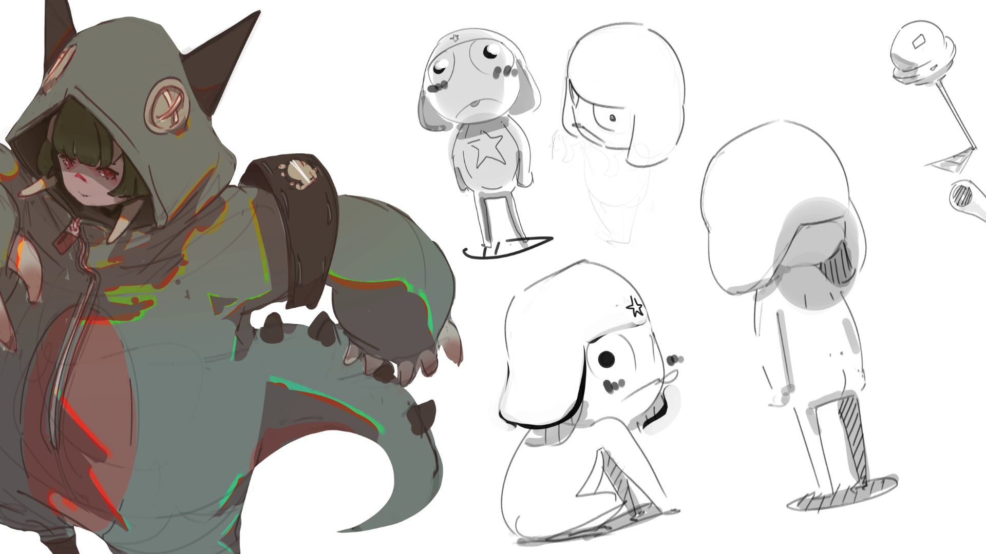
left_click_drag(608, 108, 614, 128)
key("ctrl+z")
Draw a long curved tail line with a curl at its tip.
mouse_move(555, 136)
left_mouse_down()
mouse_move(540, 142)
mouse_move(545, 220)
left_mouse_up()
left_click_drag(547, 140, 552, 226)
left_click_drag(559, 177, 567, 187)
key("ctrl+z")
key("ctrl+z")
mouse_move(557, 136)
left_mouse_down()
mouse_move(548, 139)
mouse_move(541, 224)
left_mouse_up()
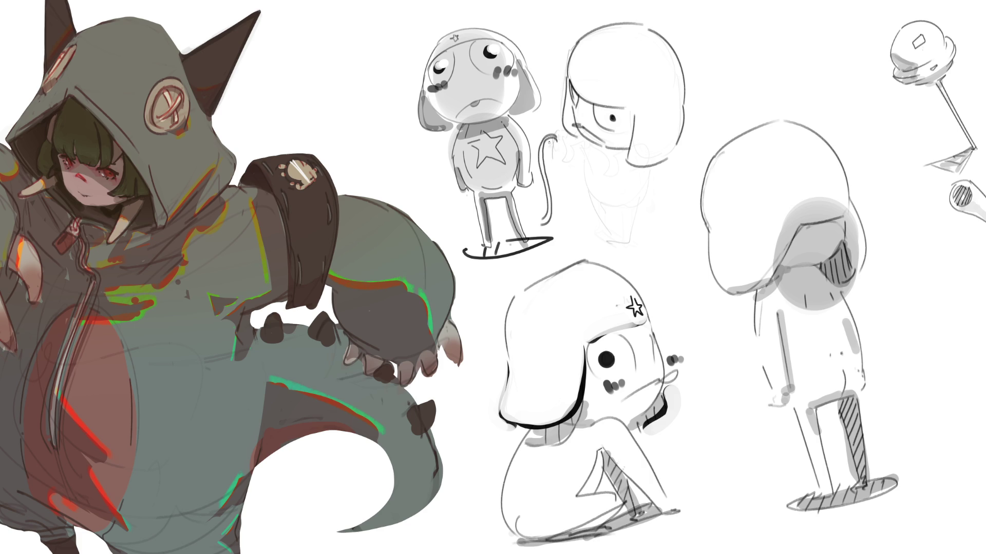
mouse_move(547, 142)
left_mouse_down()
mouse_move(582, 151)
mouse_move(567, 153)
mouse_move(583, 164)
mouse_move(560, 162)
mouse_move(599, 177)
mouse_move(627, 154)
mouse_move(644, 172)
left_mouse_up()
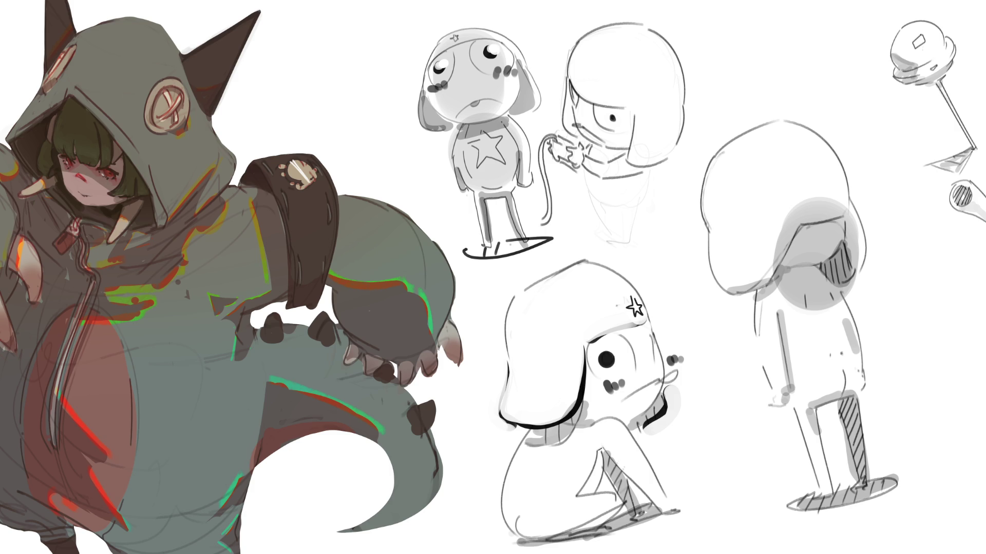
Draw the hooded character's lower-body outline, right side and leg, with hatched leg shading.
left_click_drag(585, 188, 618, 224)
key("ctrl+z")
mouse_move(584, 178)
left_mouse_down()
mouse_move(618, 215)
mouse_move(588, 183)
mouse_move(598, 199)
mouse_move(595, 162)
mouse_move(618, 196)
left_mouse_up()
left_click_drag(650, 166, 642, 216)
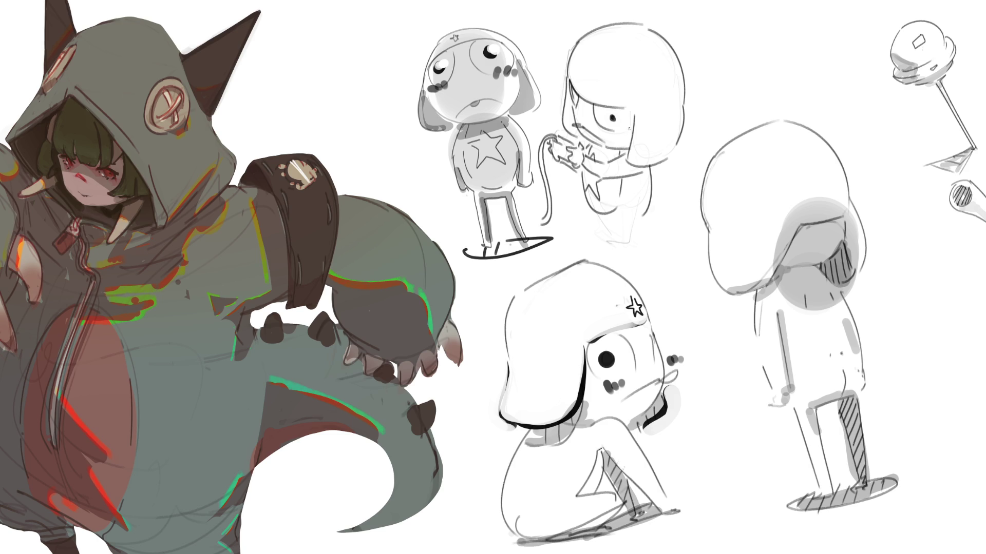
mouse_move(584, 199)
left_mouse_down()
mouse_move(610, 218)
mouse_move(598, 221)
left_mouse_up()
mouse_move(642, 219)
left_mouse_down()
mouse_move(624, 273)
mouse_move(614, 226)
mouse_move(595, 261)
left_mouse_up()
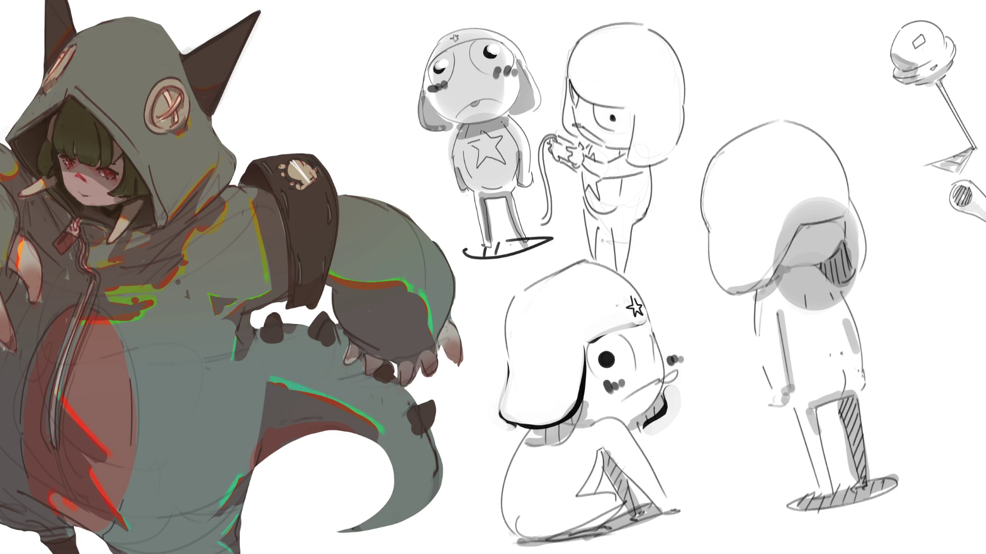
mouse_move(586, 216)
left_mouse_down()
mouse_move(598, 229)
mouse_move(597, 260)
left_mouse_up()
Add the character's mouth, hatching above the lower figure's head, and a stroke at the head.
mouse_move(571, 124)
left_mouse_down()
mouse_move(575, 105)
mouse_move(606, 121)
mouse_move(612, 109)
mouse_move(570, 122)
mouse_move(604, 159)
mouse_move(619, 154)
left_mouse_up()
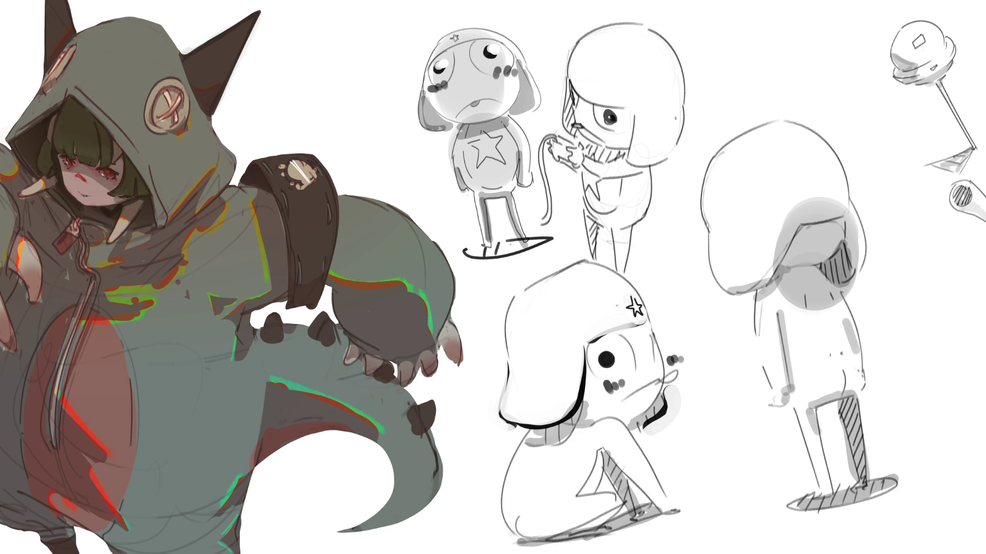
left_click_drag(603, 258, 626, 274)
left_click_drag(630, 270, 638, 282)
left_click_drag(640, 278, 643, 283)
left_click_drag(584, 81, 585, 91)
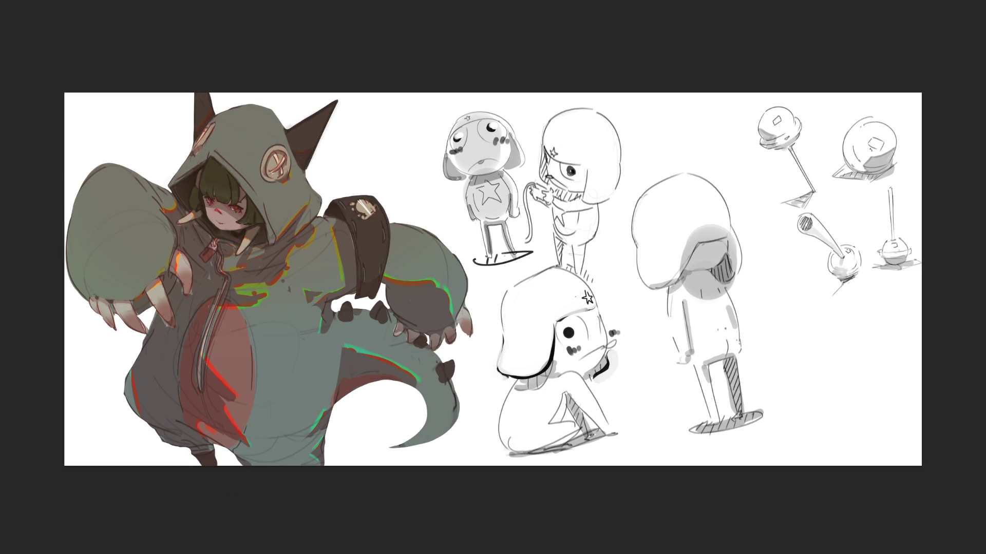
Hand-letter B, R, B in a vertical column to the right of the standing figure.
left_click_drag(765, 274, 775, 319)
left_click(759, 277)
left_click_drag(766, 265, 783, 362)
mouse_move(771, 321)
left_mouse_down()
mouse_move(804, 346)
mouse_move(807, 408)
mouse_move(834, 386)
mouse_move(780, 422)
left_mouse_up()
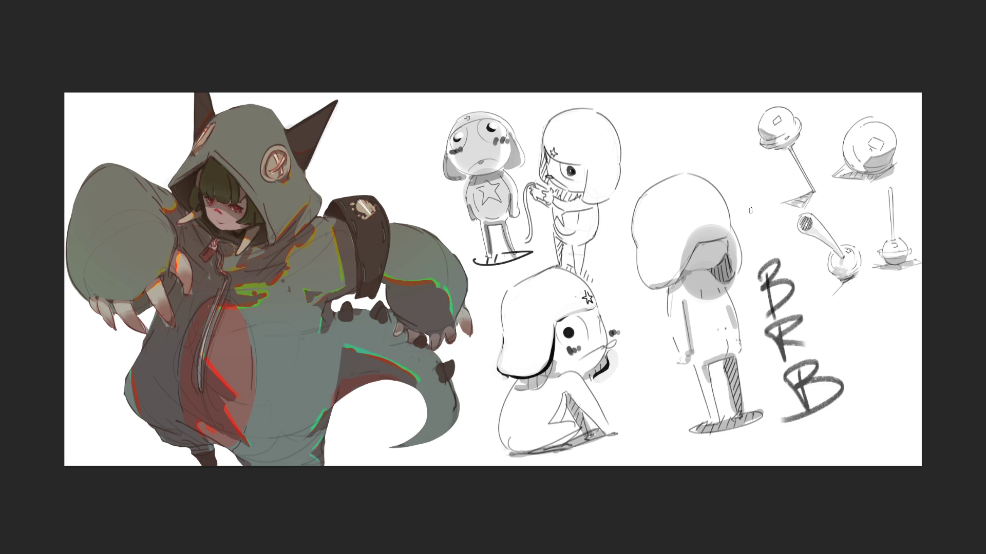
Undo the BRB lettering, then scale the two lower frog figures down and shift them left.
key("ctrl+z")
key("ctrl+z")
key("ctrl+z")
key("ctrl+z")
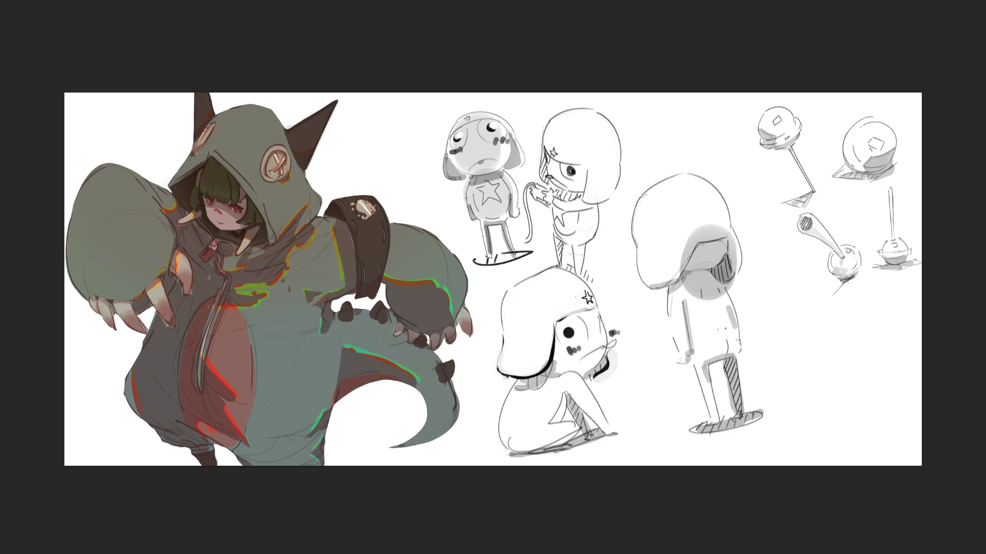
mouse_move(777, 330)
left_mouse_down()
mouse_move(762, 211)
mouse_move(669, 150)
mouse_move(608, 300)
mouse_move(557, 266)
mouse_move(521, 272)
mouse_move(493, 314)
mouse_move(483, 442)
mouse_move(786, 471)
mouse_move(797, 442)
left_mouse_up()
key("ctrl+t")
mouse_move(779, 149)
left_mouse_down()
mouse_move(770, 190)
mouse_move(686, 308)
left_mouse_up()
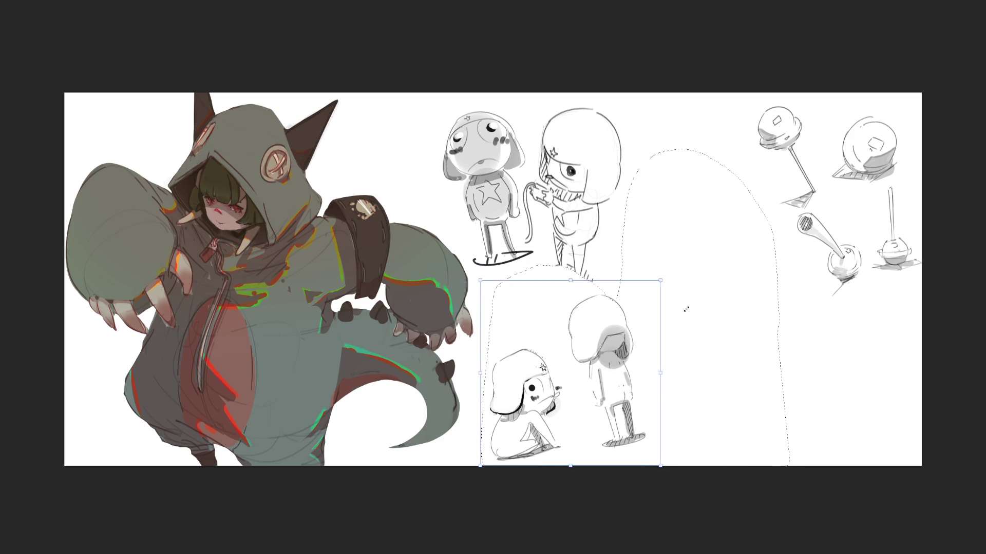
left_click_drag(616, 370, 603, 360)
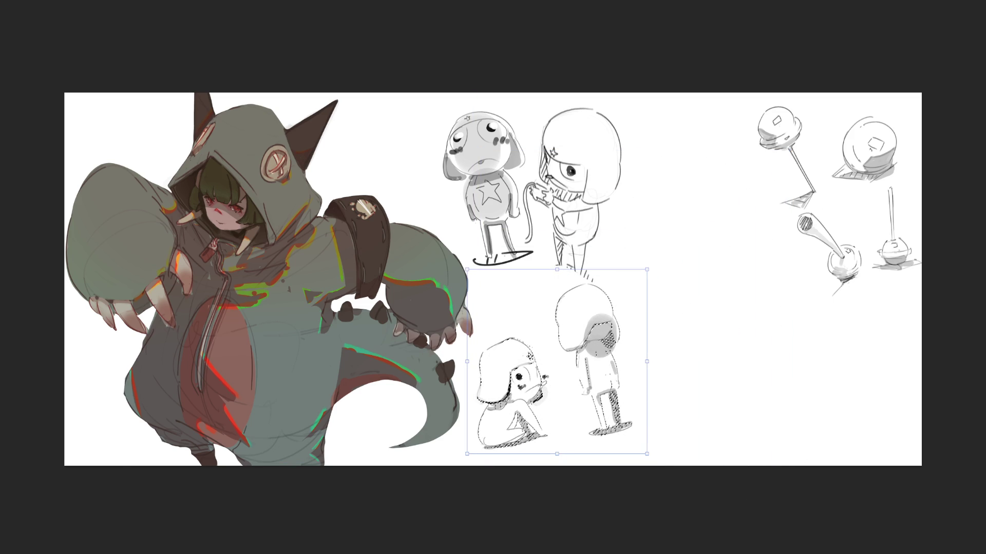
key("Return")
key("ctrl+d")
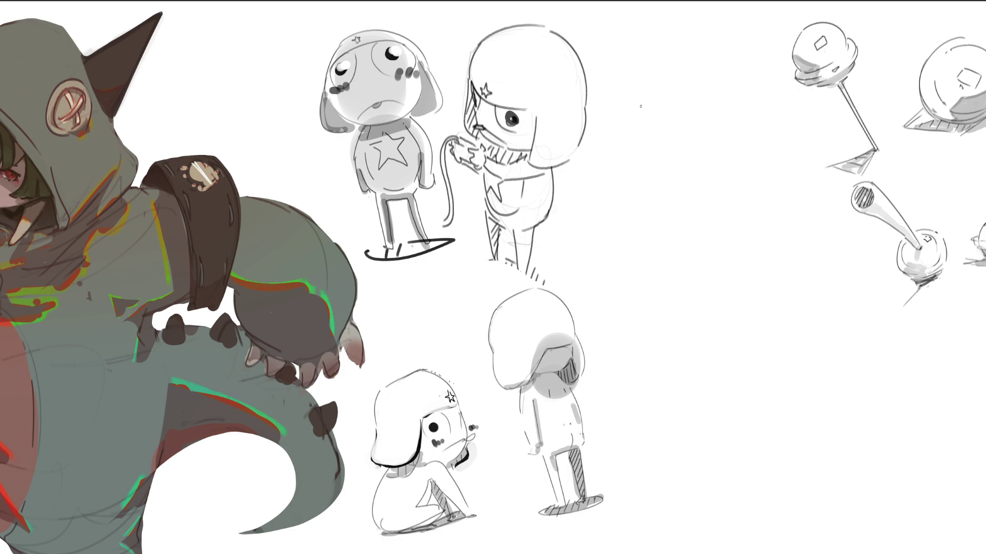
mouse_move(647, 111)
left_mouse_down()
mouse_move(632, 167)
mouse_move(688, 94)
mouse_move(720, 160)
left_mouse_up()
Sketch the helmet arch outline with pencil strokes.
left_click_drag(646, 110, 631, 171)
left_click_drag(635, 173, 685, 155)
left_click_drag(701, 95, 721, 190)
left_click_drag(684, 156, 727, 192)
mouse_move(633, 171)
left_mouse_down()
mouse_move(642, 205)
mouse_move(695, 203)
left_mouse_up()
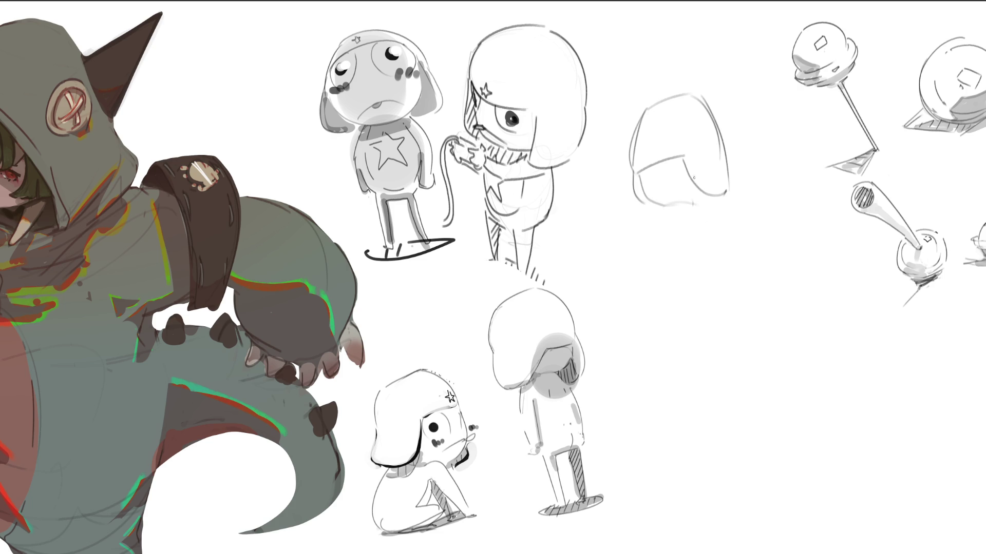
left_click_drag(702, 100, 726, 161)
Lasso the arch sketch, then widen, tilt and raise it about 128 px.
key("ctrl+t")
key("Escape")
mouse_move(747, 122)
left_mouse_down()
mouse_move(624, 106)
mouse_move(793, 207)
left_mouse_up()
key("ctrl+t")
left_click_drag(797, 169, 826, 185)
left_click_drag(719, 169, 721, 103)
key("Return")
key("ctrl+d")
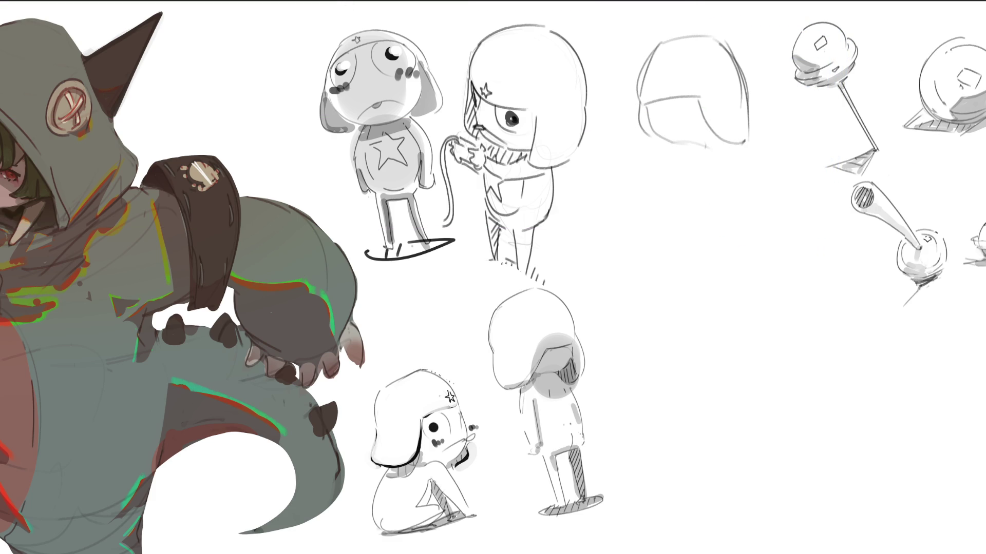
Draw a large dark-pupilled eye and small face marks inside the helmet.
left_click_drag(664, 117, 662, 124)
mouse_move(696, 46)
left_mouse_down()
mouse_move(686, 86)
mouse_move(728, 78)
mouse_move(709, 76)
mouse_move(705, 58)
left_mouse_up()
left_click_drag(642, 66, 639, 78)
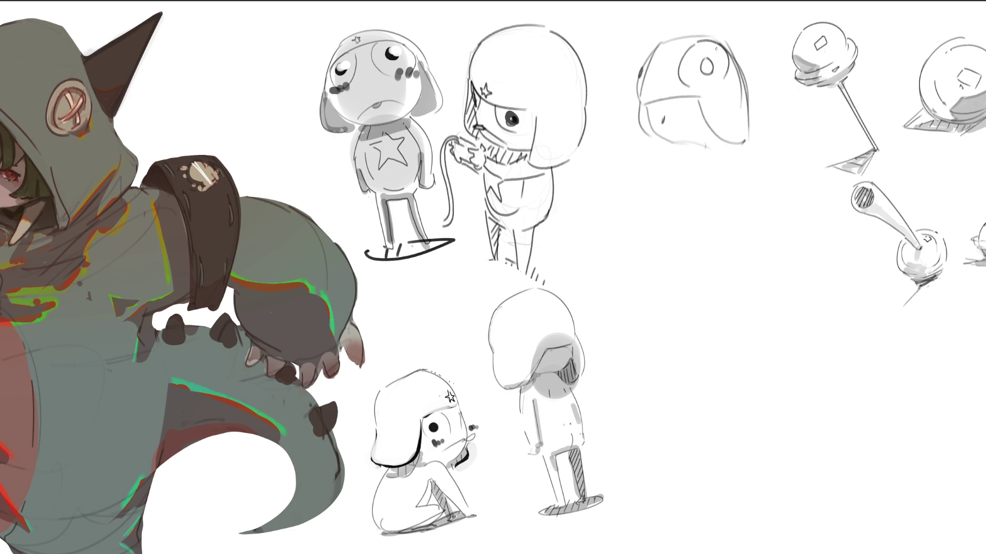
left_click_drag(705, 58, 704, 89)
mouse_move(718, 38)
left_mouse_down()
mouse_move(734, 85)
mouse_move(714, 88)
mouse_move(673, 42)
mouse_move(750, 80)
left_mouse_up()
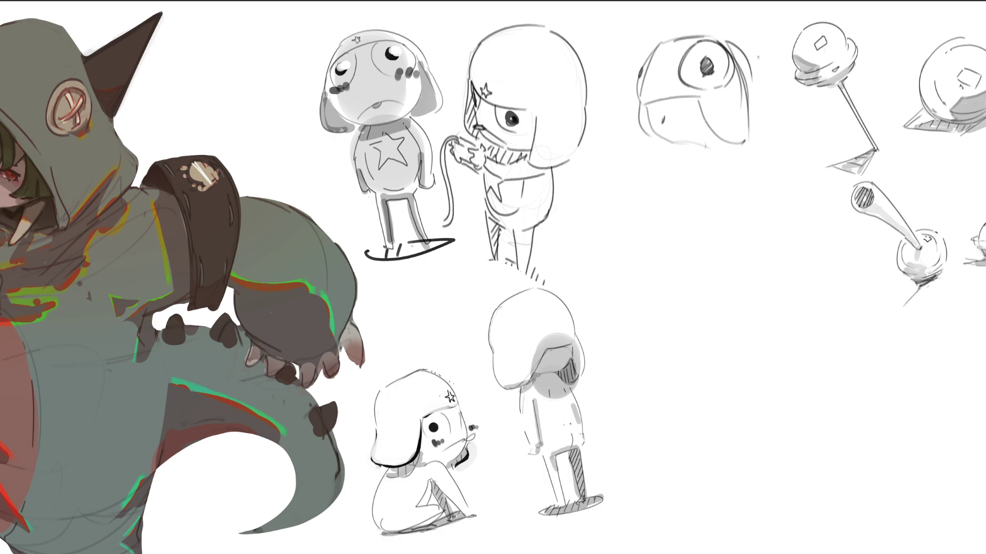
mouse_move(649, 103)
left_mouse_down()
mouse_move(685, 98)
mouse_move(643, 134)
mouse_move(660, 138)
left_mouse_up()
left_click_drag(698, 98, 734, 136)
left_click_drag(746, 90, 728, 137)
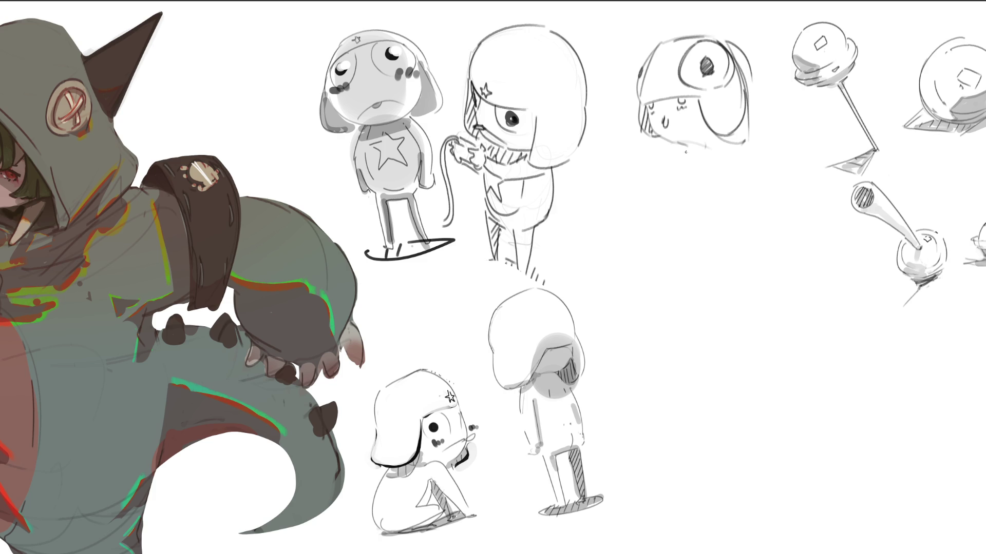
Sketch the shoulder line and the body's left and right outlines below the head.
left_click_drag(663, 161, 709, 162)
mouse_move(673, 150)
left_mouse_down()
mouse_move(657, 252)
mouse_move(696, 261)
left_mouse_up()
mouse_move(668, 172)
left_mouse_down()
mouse_move(697, 257)
mouse_move(659, 274)
mouse_move(678, 329)
mouse_move(696, 272)
left_mouse_up()
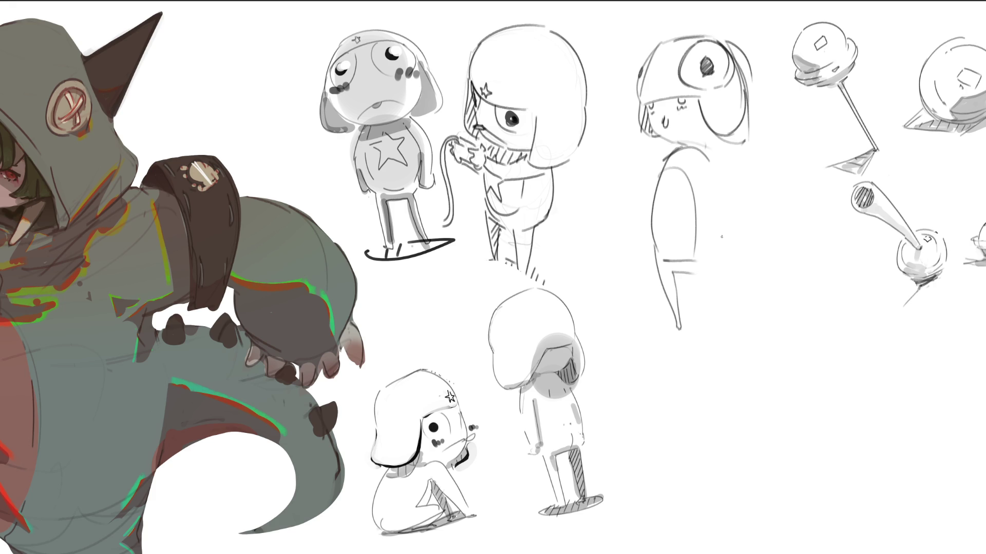
Outline the legs, both arms and shoulders, redrawing the left arm straighter.
left_click_drag(730, 246, 712, 315)
left_click_drag(697, 275, 708, 324)
mouse_move(721, 204)
left_mouse_down()
mouse_move(744, 193)
mouse_move(737, 230)
mouse_move(745, 208)
mouse_move(749, 245)
left_mouse_up()
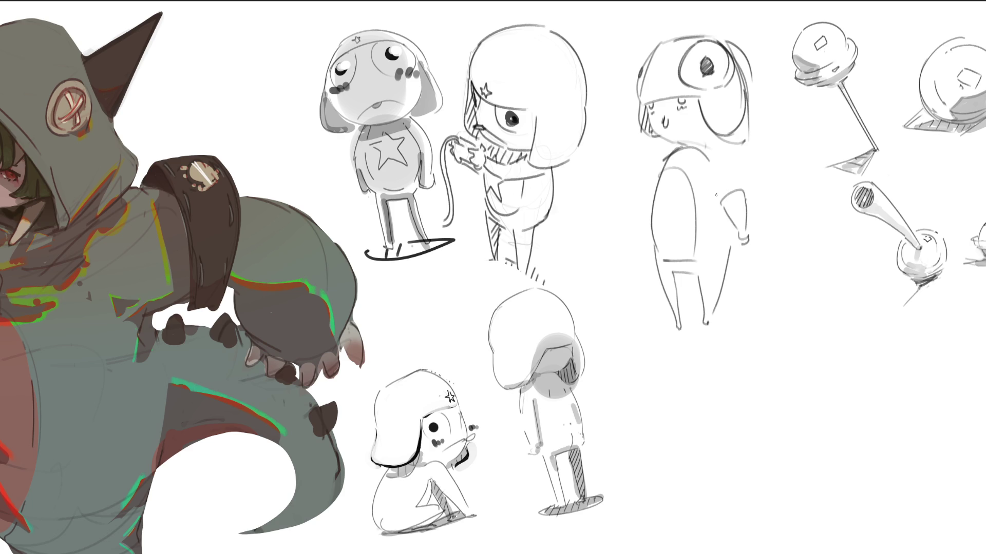
mouse_move(637, 197)
left_mouse_down()
mouse_move(655, 200)
mouse_move(646, 250)
left_mouse_up()
key("ctrl+z")
left_click_drag(645, 199, 649, 245)
left_click_drag(669, 149, 649, 194)
left_click_drag(685, 147, 733, 177)
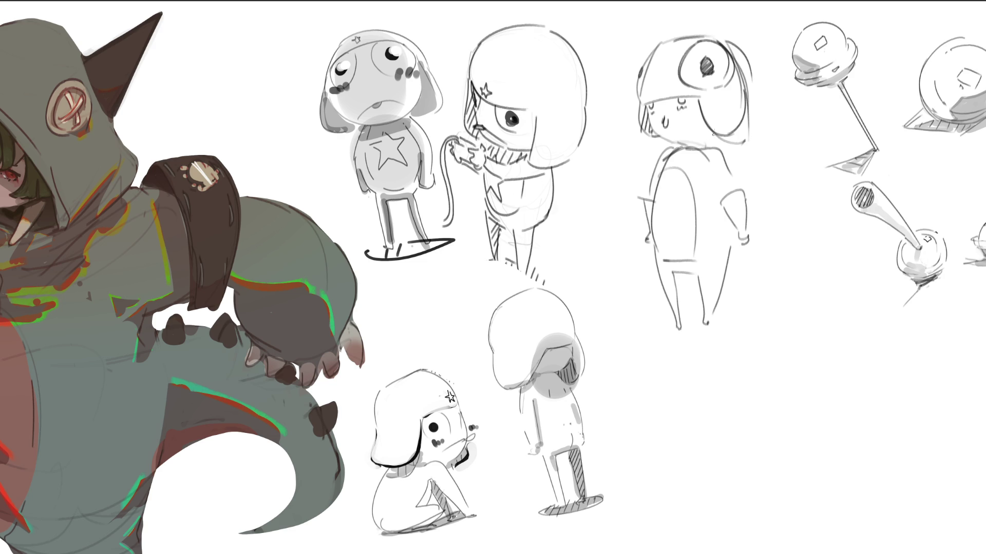
Add hair strands and a chin line, darken the shoulder, and draw both boots.
mouse_move(648, 106)
left_mouse_down()
mouse_move(660, 138)
mouse_move(723, 134)
mouse_move(702, 151)
left_mouse_up()
mouse_move(677, 146)
left_mouse_down()
mouse_move(656, 167)
mouse_move(737, 191)
left_mouse_up()
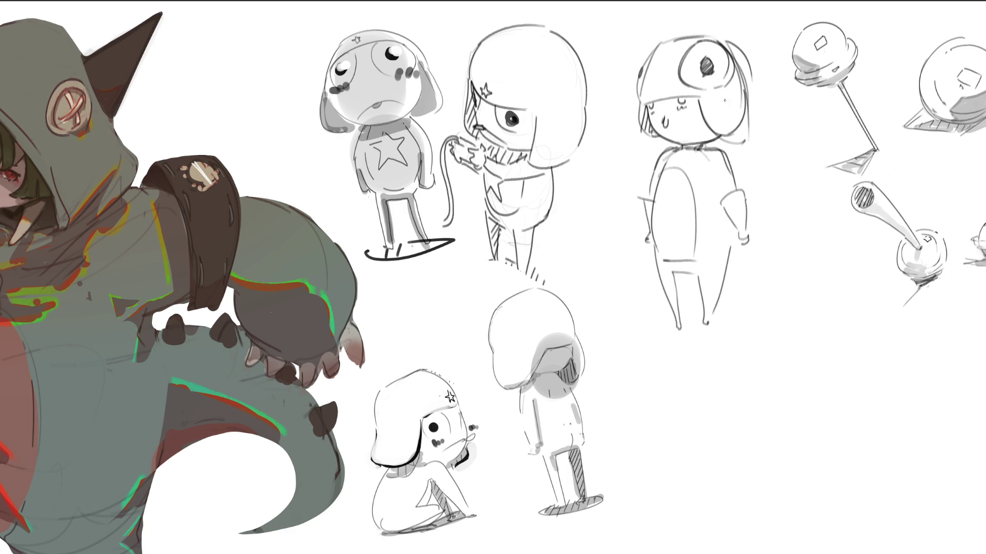
mouse_move(664, 305)
left_mouse_down()
mouse_move(681, 307)
mouse_move(674, 327)
mouse_move(683, 330)
mouse_move(715, 308)
mouse_move(701, 332)
left_mouse_up()
mouse_move(702, 334)
left_mouse_down()
mouse_move(718, 333)
mouse_move(720, 323)
mouse_move(716, 332)
left_mouse_up()
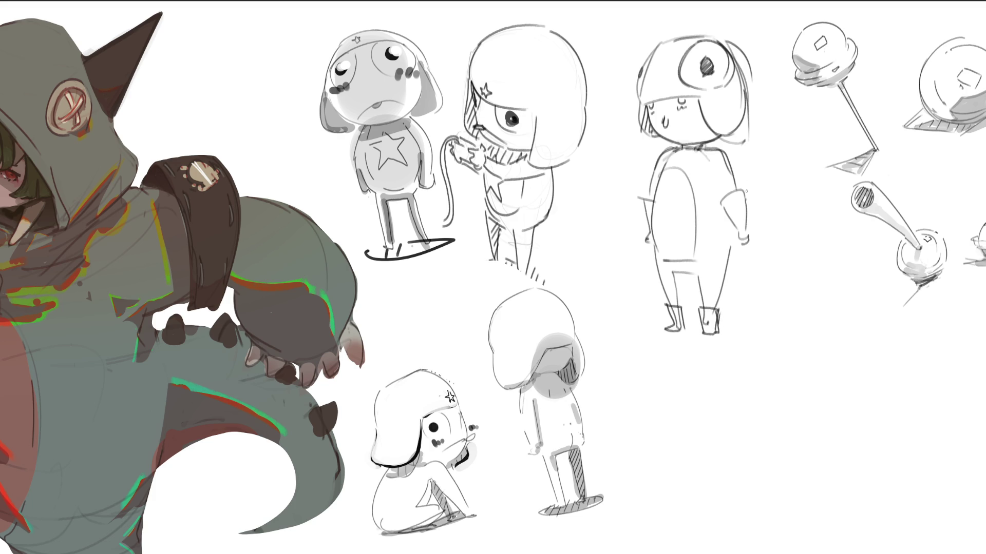
Add inner leg lines and hatch shading between and beside the legs.
left_click_drag(729, 267, 736, 302)
mouse_move(696, 276)
left_mouse_down()
mouse_move(693, 294)
mouse_move(705, 297)
left_mouse_up()
left_click_drag(692, 274, 697, 296)
left_click_drag(729, 267, 720, 289)
left_click_drag(731, 278, 725, 297)
left_click_drag(739, 285, 730, 301)
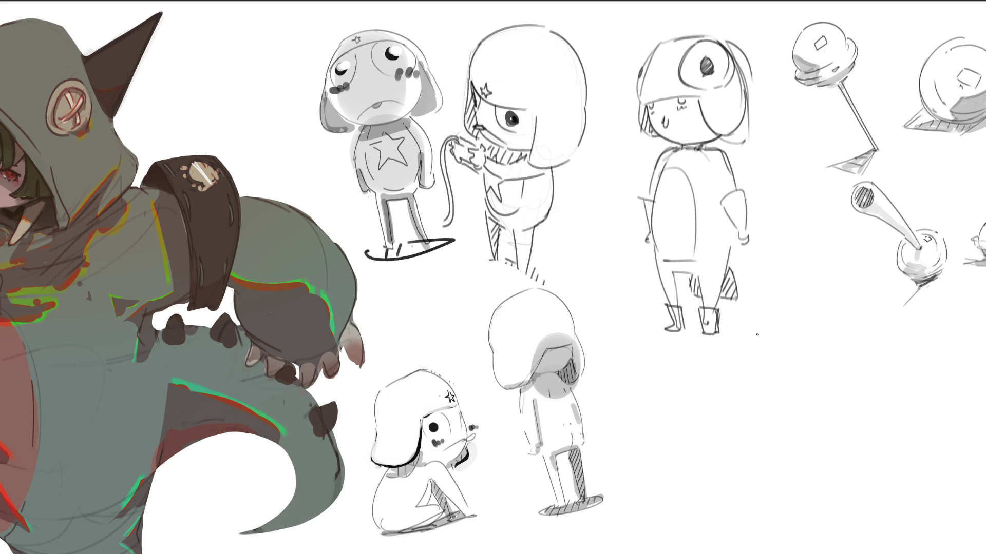
Draw a ground line beneath the figure's feet.
mouse_move(656, 328)
left_mouse_down()
mouse_move(631, 328)
mouse_move(716, 334)
left_mouse_up()
left_click_drag(731, 343, 782, 342)
left_click_drag(625, 338, 705, 341)
mouse_move(662, 343)
left_mouse_down()
mouse_move(746, 343)
mouse_move(702, 330)
left_mouse_up()
left_click_drag(723, 333, 758, 333)
left_click_drag(625, 326, 704, 333)
left_click_drag(705, 334, 762, 333)
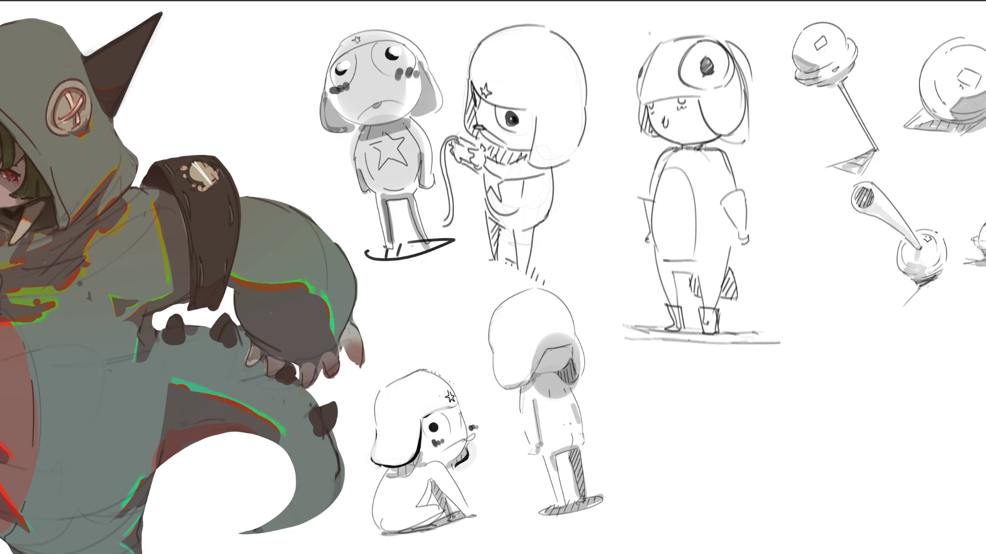
Add an antenna stroke with hatching on top of the helmet.
mouse_move(626, 40)
left_mouse_down()
mouse_move(689, 36)
mouse_move(655, 43)
left_mouse_up()
left_click_drag(669, 33, 663, 40)
mouse_move(674, 31)
left_mouse_down()
mouse_move(662, 27)
mouse_move(705, 37)
left_mouse_up()
mouse_move(659, 12)
left_mouse_down()
mouse_move(654, 32)
mouse_move(722, 6)
mouse_move(734, 42)
left_mouse_up()
key("ctrl+z")
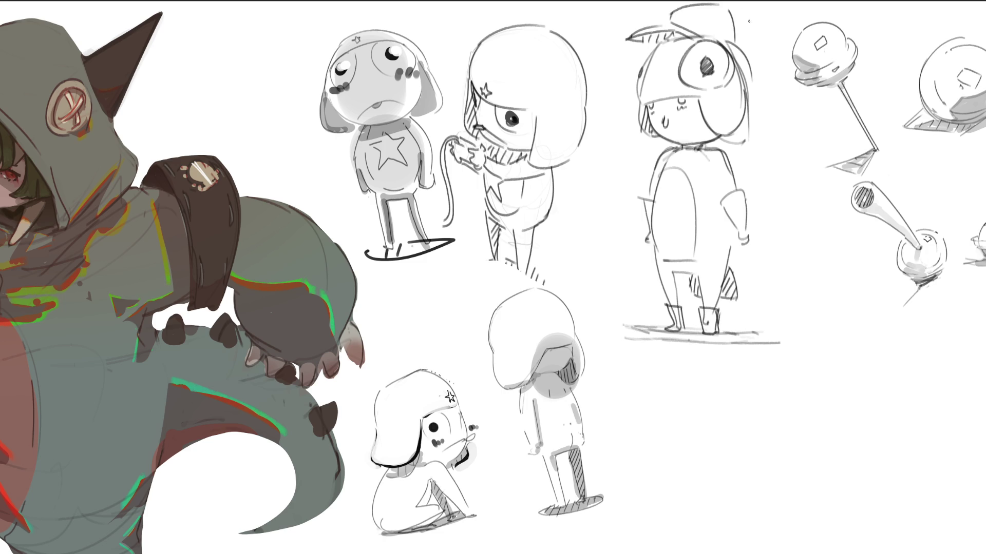
key("ctrl+z")
left_click_drag(720, 7, 733, 40)
key("ctrl+z")
key("ctrl+z")
mouse_move(701, 9)
left_mouse_down()
mouse_move(700, 37)
mouse_move(733, 39)
left_mouse_up()
Hatch the helmet band, redraw the chin, and shade the neck and left leg.
mouse_move(643, 72)
left_mouse_down()
mouse_move(690, 59)
mouse_move(655, 58)
mouse_move(667, 49)
left_mouse_up()
left_click_drag(666, 64, 688, 43)
mouse_move(682, 53)
left_mouse_down()
mouse_move(691, 38)
mouse_move(692, 55)
left_mouse_up()
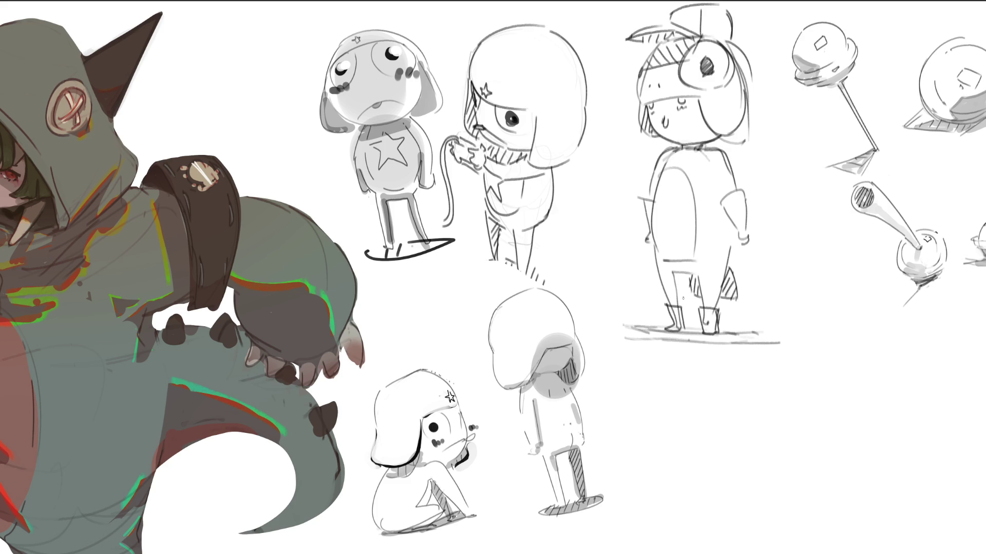
mouse_move(663, 138)
left_mouse_down()
mouse_move(704, 130)
mouse_move(680, 149)
left_mouse_up()
left_click_drag(686, 136, 691, 148)
left_click_drag(698, 134, 702, 140)
mouse_move(673, 272)
left_mouse_down()
mouse_move(662, 291)
mouse_move(670, 312)
left_mouse_up()
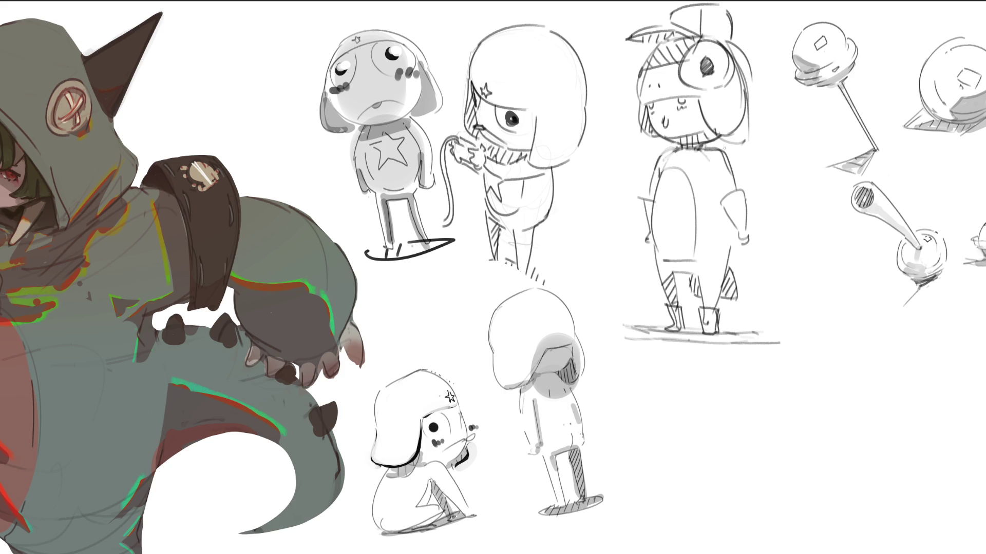
Add a right-shoulder line and a round paddle in each hand.
left_click_drag(710, 173, 723, 195)
left_click_drag(736, 239, 781, 256)
mouse_move(775, 208)
left_mouse_down()
mouse_move(782, 251)
mouse_move(761, 243)
left_mouse_up()
left_click_drag(755, 202, 762, 256)
key("ctrl+z")
key("ctrl+z")
mouse_move(642, 238)
left_mouse_down()
mouse_move(625, 220)
mouse_move(636, 252)
mouse_move(646, 246)
mouse_move(625, 259)
left_mouse_up()
mouse_move(614, 213)
left_mouse_down()
mouse_move(600, 225)
mouse_move(601, 259)
left_mouse_up()
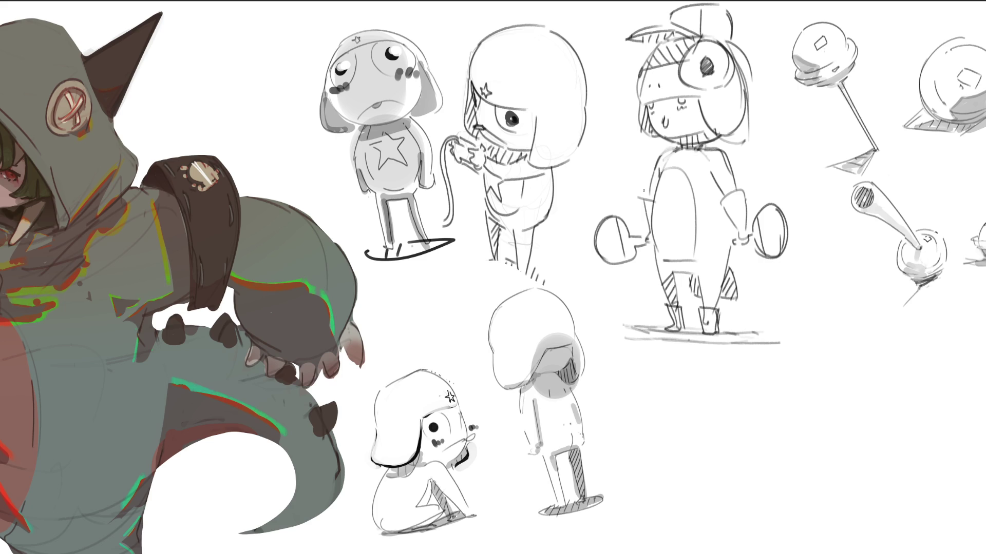
Draw a line across the face and hatch the collar and right side.
mouse_move(651, 109)
left_mouse_down()
mouse_move(698, 101)
mouse_move(667, 107)
left_mouse_up()
mouse_move(668, 172)
left_mouse_down()
mouse_move(716, 158)
mouse_move(680, 147)
mouse_move(710, 149)
left_mouse_up()
left_click_drag(712, 157, 718, 148)
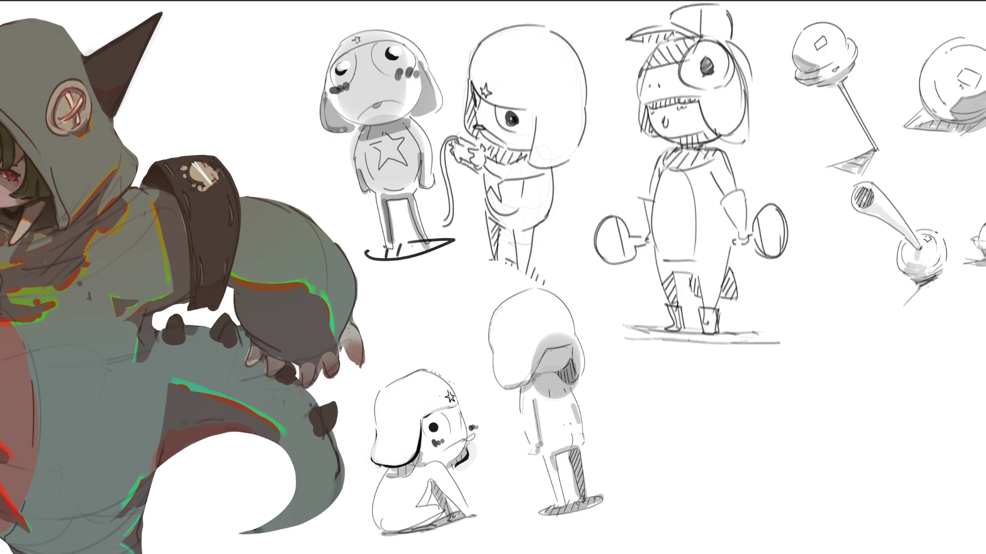
left_click_drag(710, 175, 727, 240)
mouse_move(726, 238)
left_mouse_down()
mouse_move(728, 249)
mouse_move(731, 231)
left_mouse_up()
left_click_drag(728, 225, 736, 244)
key("ctrl+0")
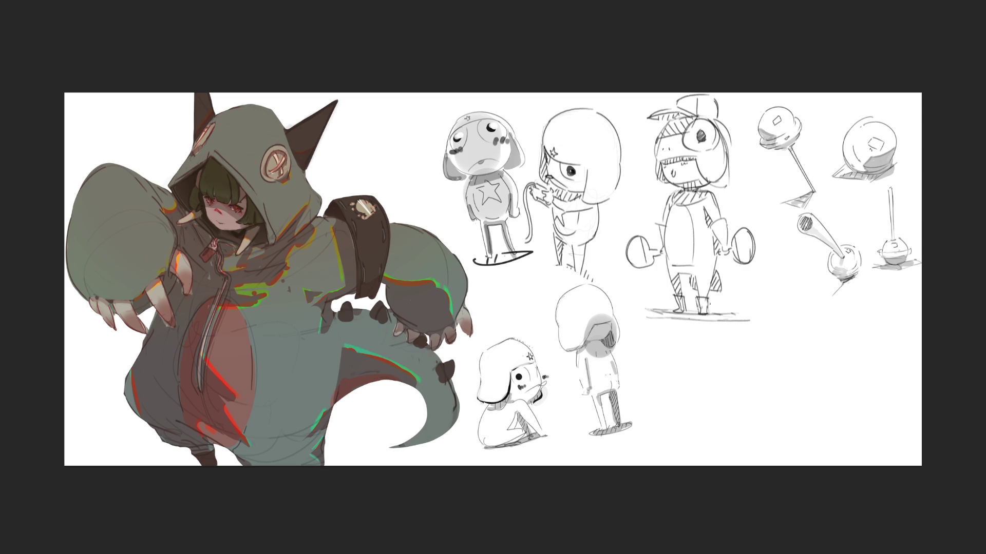
Hatch the ground shadow under the feet and darken the eye's pupil.
mouse_move(686, 309)
left_mouse_down()
mouse_move(724, 313)
mouse_move(685, 320)
mouse_move(699, 323)
left_mouse_up()
mouse_move(687, 312)
left_mouse_down()
mouse_move(724, 319)
mouse_move(705, 315)
left_mouse_up()
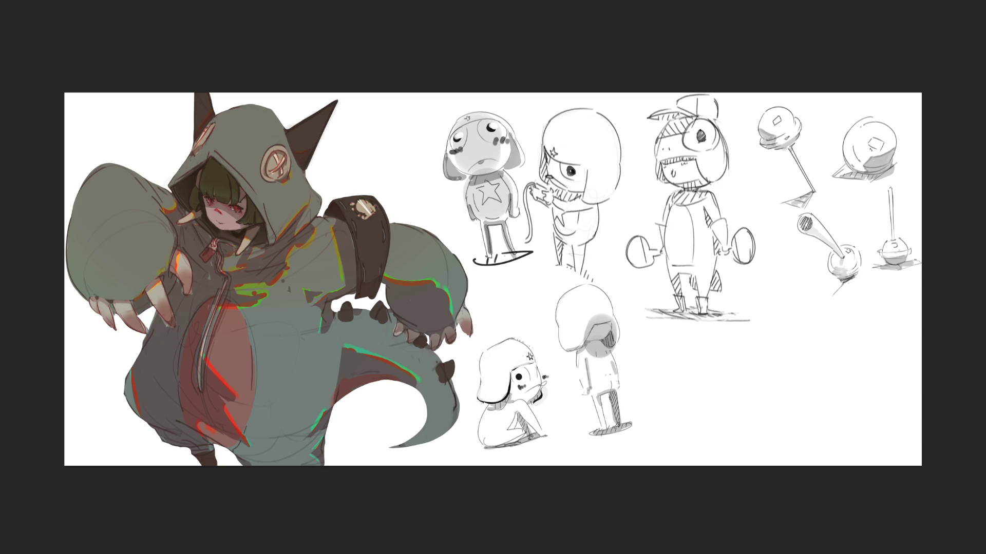
left_click_drag(706, 134, 712, 132)
key("ctrl+z")
key("ctrl+z")
Outline and darken the left, upper-left and right edges of the face.
left_click_drag(656, 159, 662, 182)
left_click_drag(667, 123, 652, 160)
key("ctrl+z")
key("ctrl+z")
mouse_move(718, 124)
left_mouse_down()
mouse_move(727, 149)
mouse_move(719, 183)
left_mouse_up()
left_click_drag(703, 182, 720, 179)
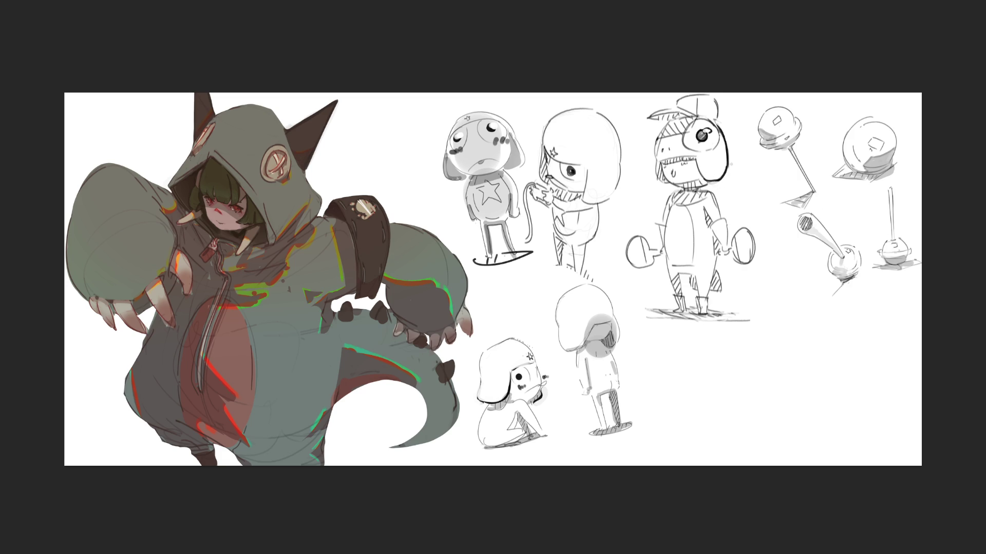
Trace the cap's right edge, add dark brim marks, and erase extra lines on the cap's left side.
left_click_drag(717, 123, 709, 96)
left_click_drag(705, 97, 722, 102)
key("ctrl+z")
key("ctrl+z")
key("ctrl+z")
key("ctrl+z")
left_click_drag(718, 104, 719, 122)
mouse_move(668, 122)
left_mouse_down()
mouse_move(700, 116)
mouse_move(686, 117)
left_mouse_up()
left_click_drag(678, 113, 655, 118)
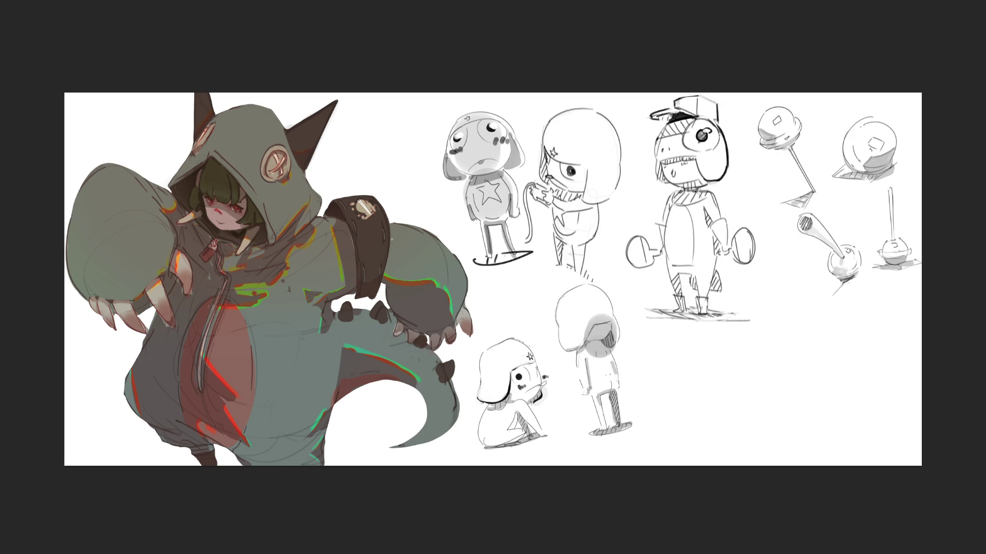
key("c")
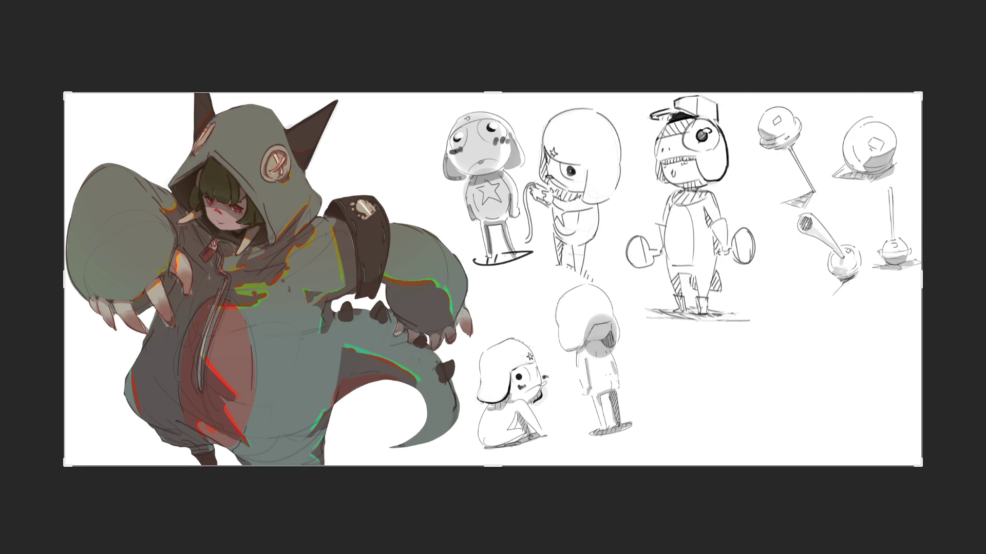
Extend the canvas to the right, then move the lollipop sketches down-right and shrink them.
left_click_drag(926, 278, 984, 279)
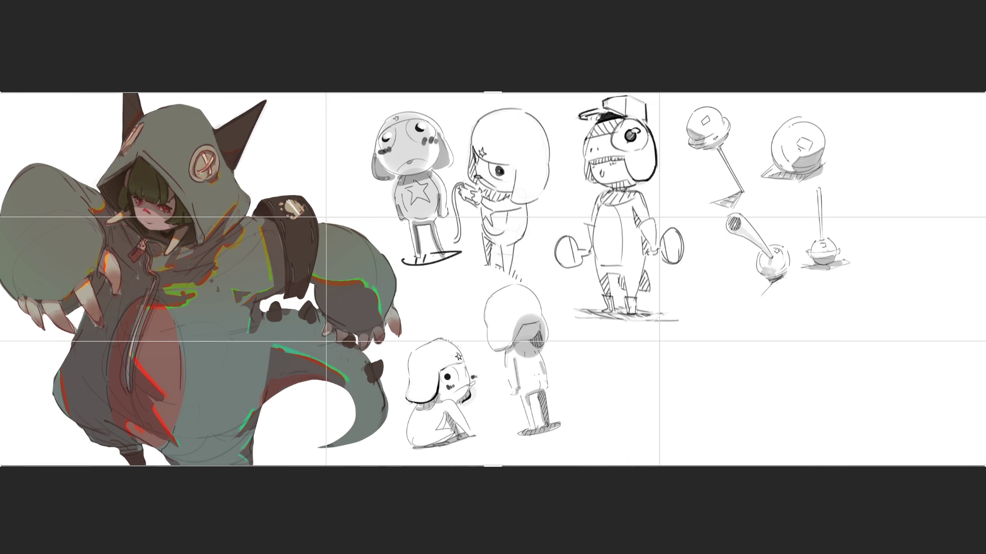
key("Return")
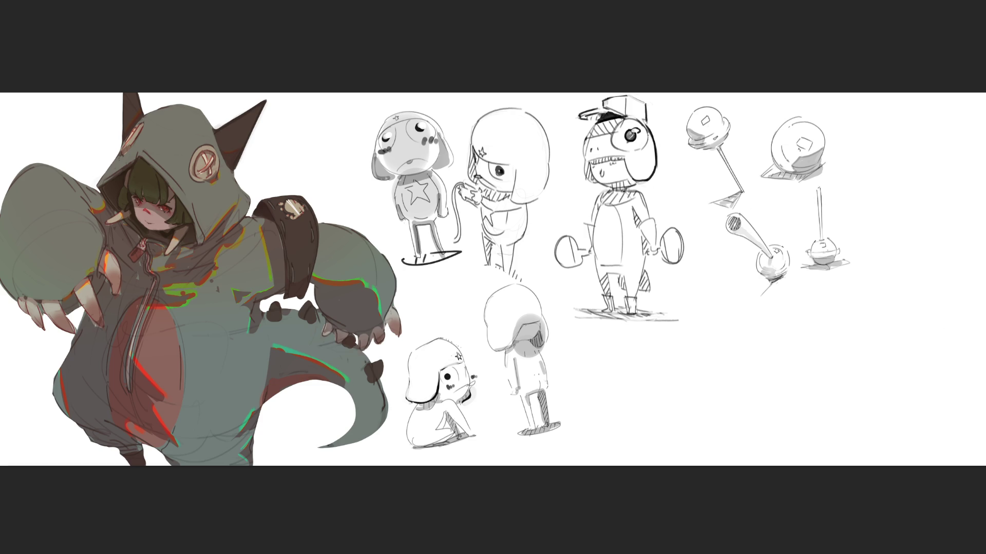
mouse_move(816, 214)
left_mouse_down()
mouse_move(886, 346)
mouse_move(942, 373)
mouse_move(905, 351)
left_mouse_up()
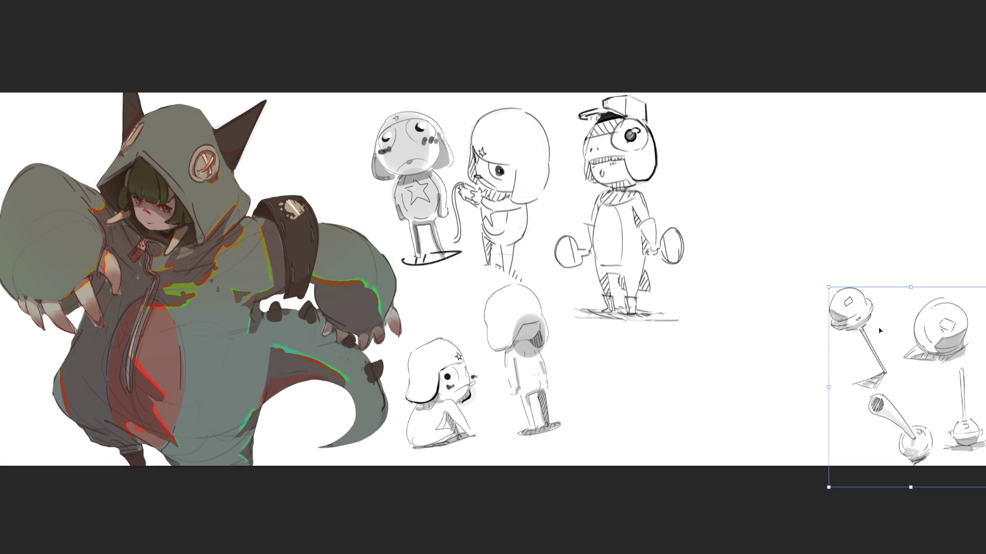
left_click_drag(828, 289, 860, 326)
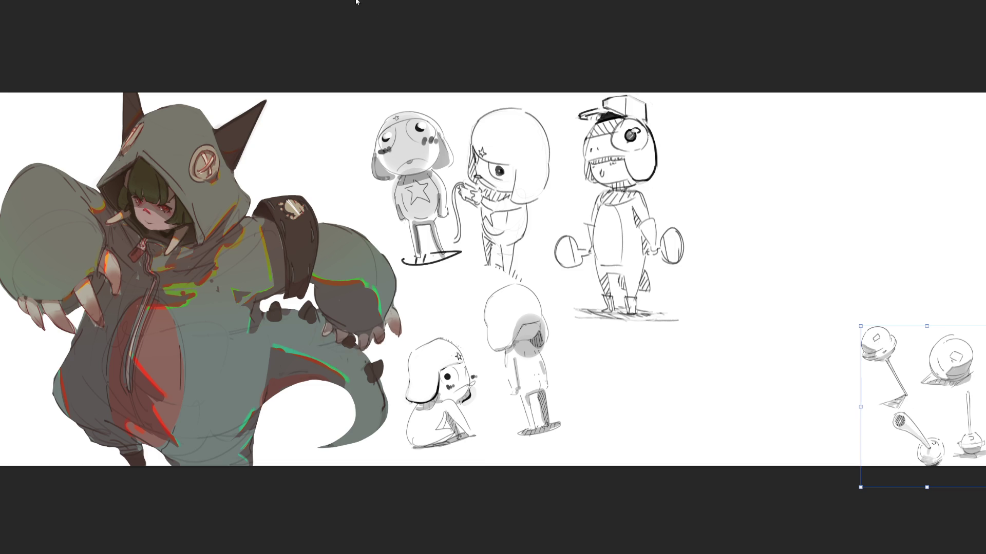
key("Return")
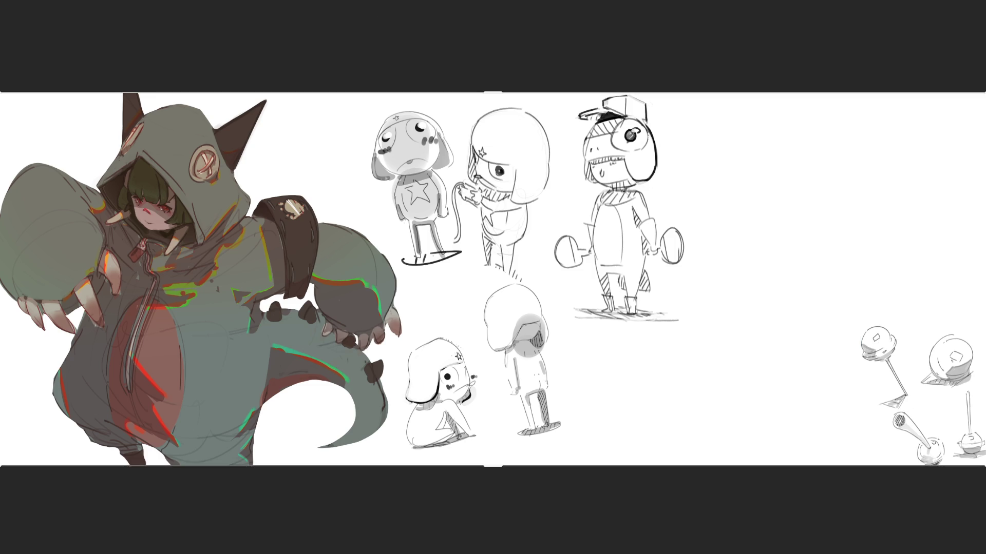
Move the frog sketch group to the right edge and the hooded girl sketch into the middle gap.
key("ctrl+t")
left_click_drag(683, 121, 922, 143)
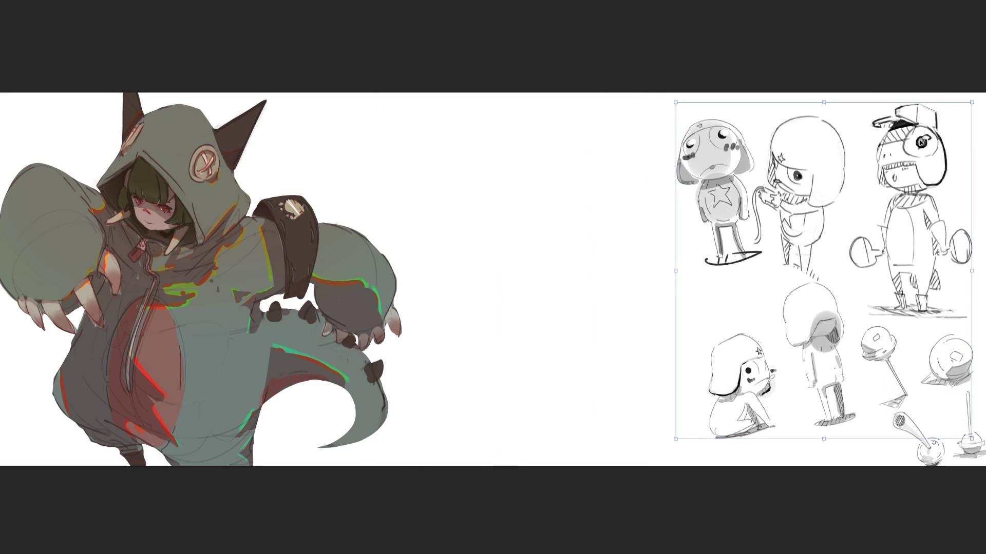
key("Return")
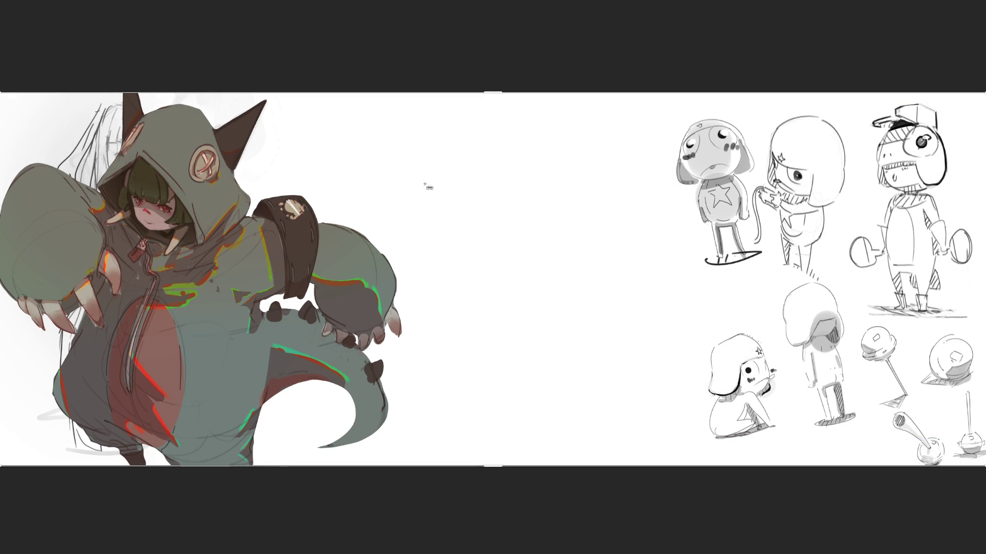
key("ctrl+t")
left_click_drag(99, 140, 527, 140)
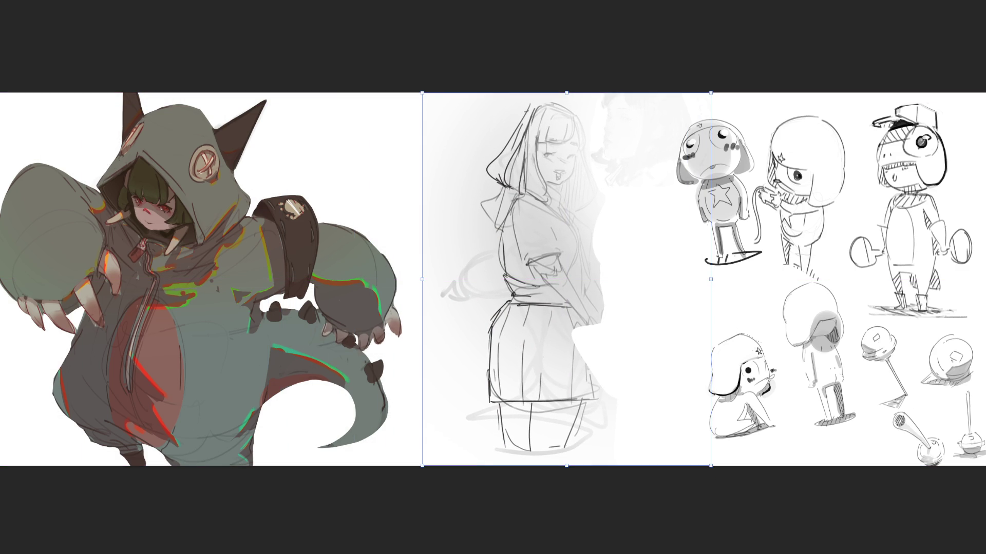
key("Return")
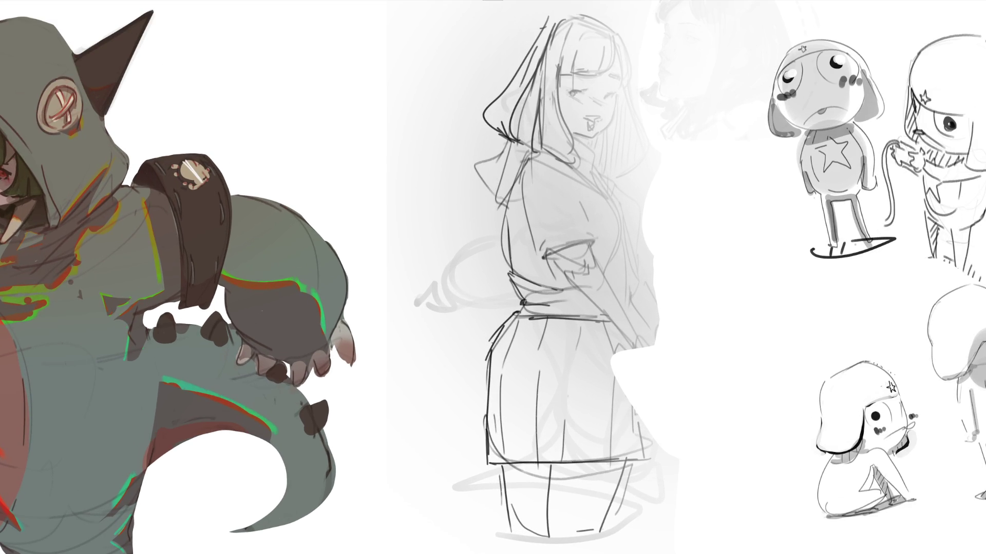
Select and delete the faded face beside the girl sketch.
mouse_move(646, 2)
left_mouse_down()
mouse_move(656, 76)
mouse_move(643, 100)
mouse_move(827, 120)
mouse_move(829, 2)
left_mouse_up()
key("Delete")
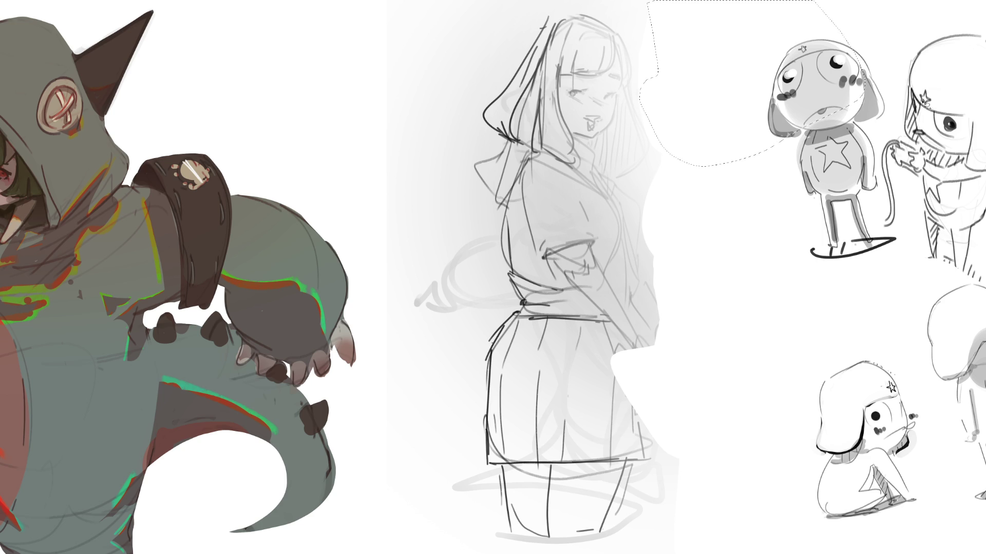
key("ctrl+d")
Refine the girl's eyelids, mouth and neck line, painting white over her nose with a larger brush.
left_click_drag(567, 90, 577, 91)
left_click_drag(576, 76, 621, 77)
mouse_move(606, 96)
left_mouse_down()
mouse_move(616, 92)
mouse_move(610, 98)
left_mouse_up()
mouse_move(588, 119)
left_mouse_down()
mouse_move(603, 115)
mouse_move(596, 123)
left_mouse_up()
key("ctrl+z")
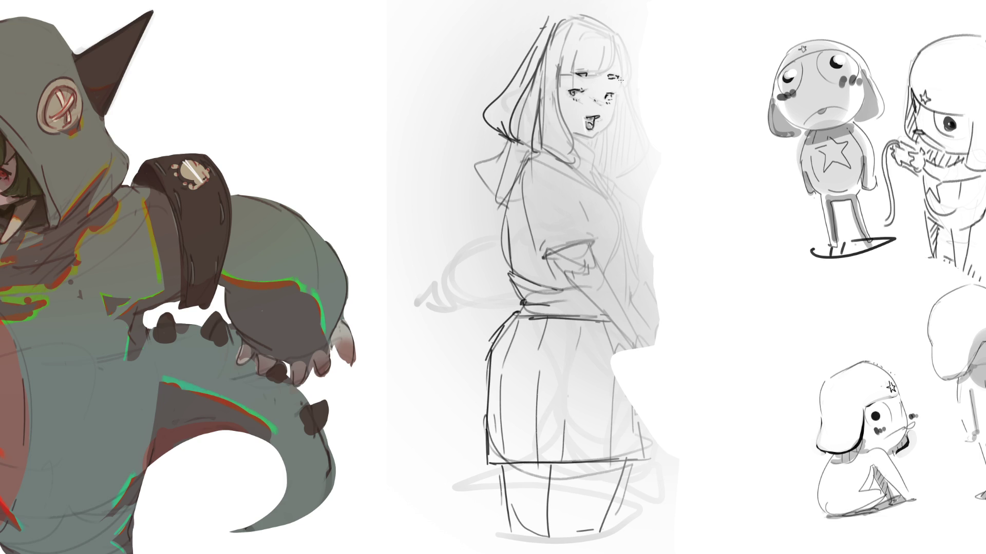
mouse_move(618, 79)
left_mouse_down()
mouse_move(611, 122)
mouse_move(594, 140)
mouse_move(576, 135)
left_mouse_up()
key("bracketright")
mouse_move(586, 108)
left_mouse_down()
mouse_move(570, 109)
mouse_move(575, 123)
left_mouse_up()
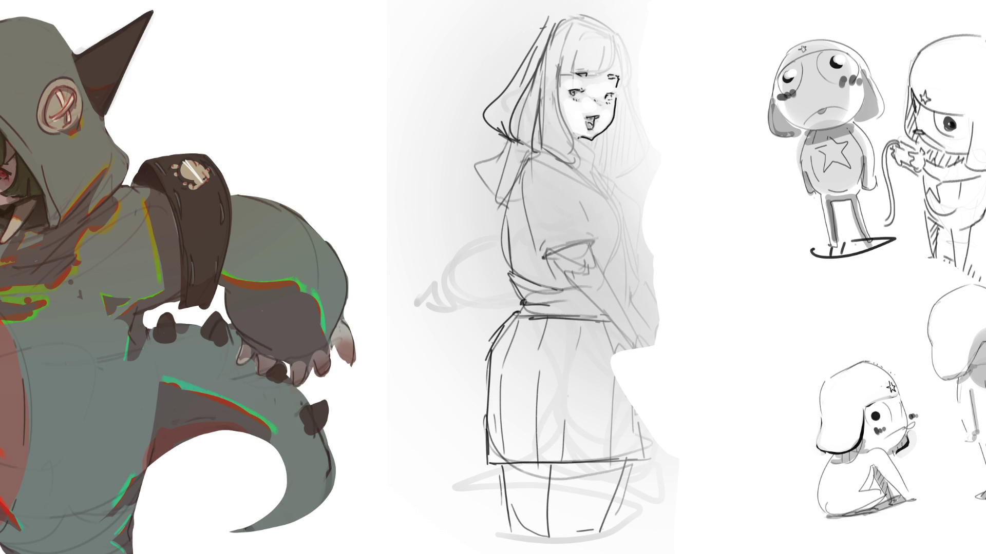
left_click_drag(580, 136, 572, 146)
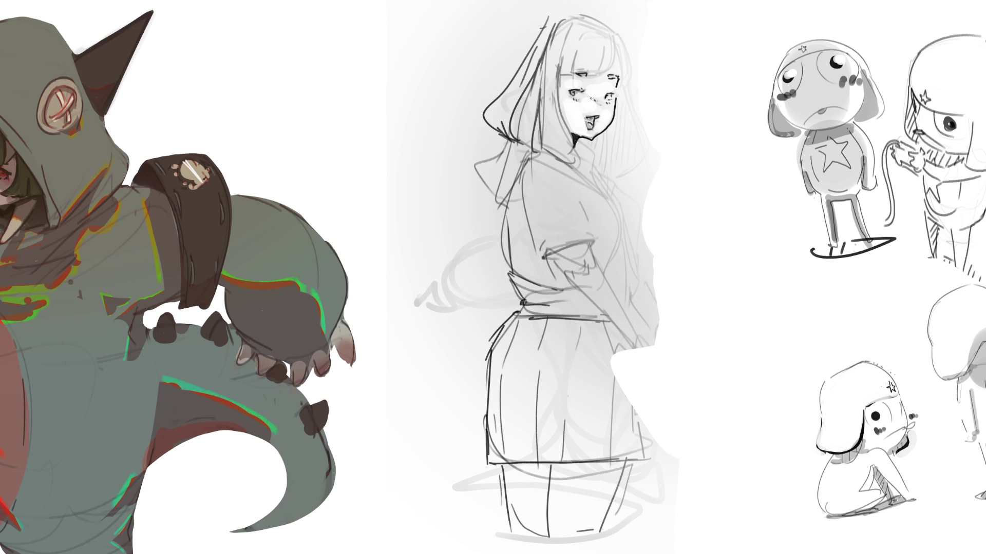